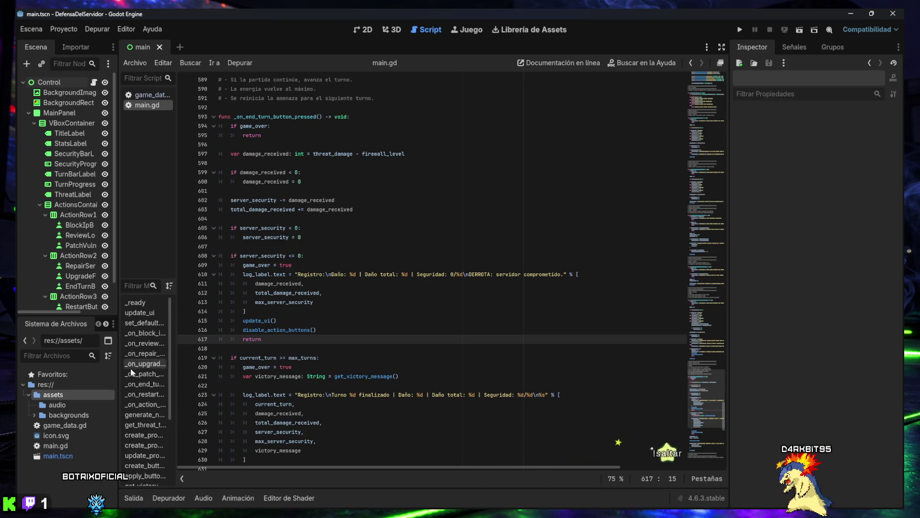
# Open the assets/audio folder in the system file manager from the FileSystem dock
pyautogui.click(56, 405)
pyautogui.rightClick(55, 407)
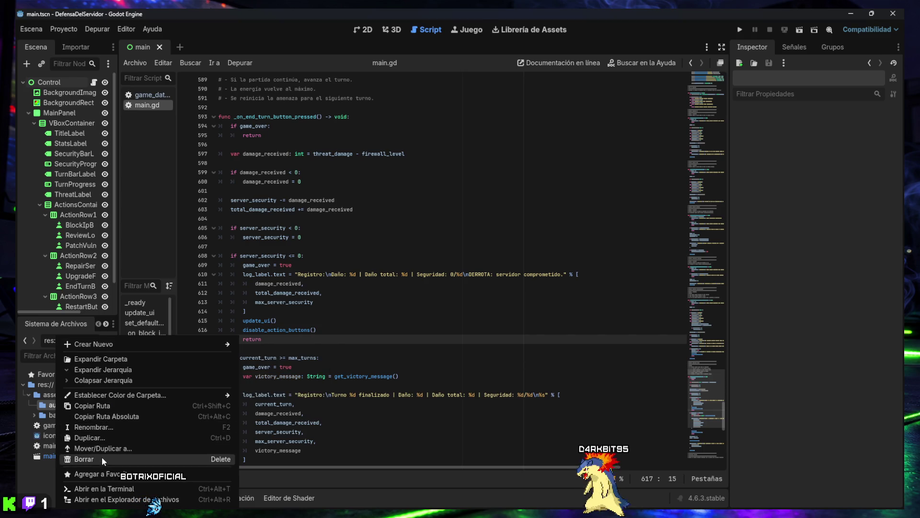
pyautogui.click(101, 501)
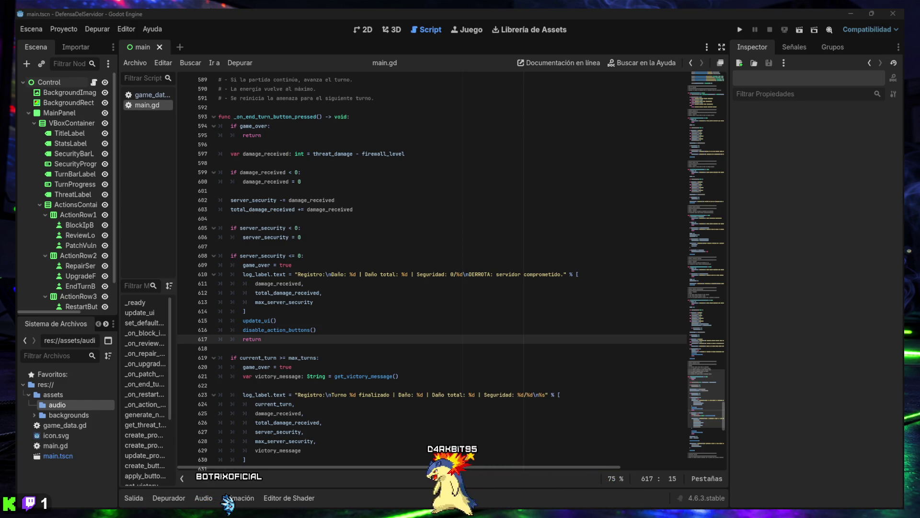
# Back in Godot, expand the audio folder and select cute-uwu.mp3
pyautogui.hotkey('alt', 'Tab')
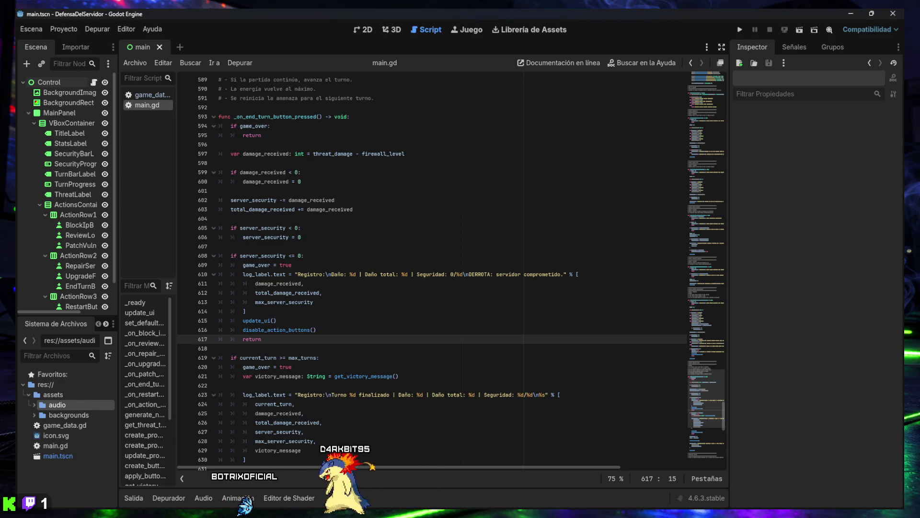
pyautogui.click(34, 404)
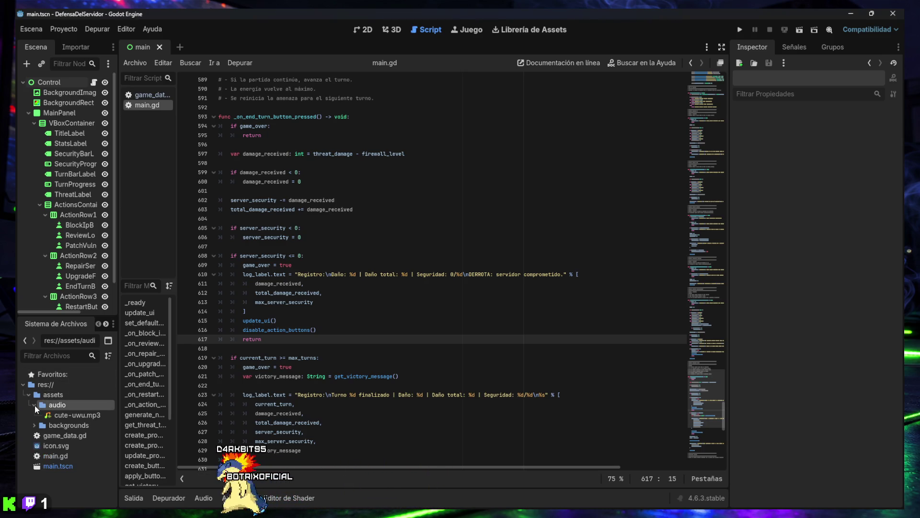
pyautogui.click(64, 417)
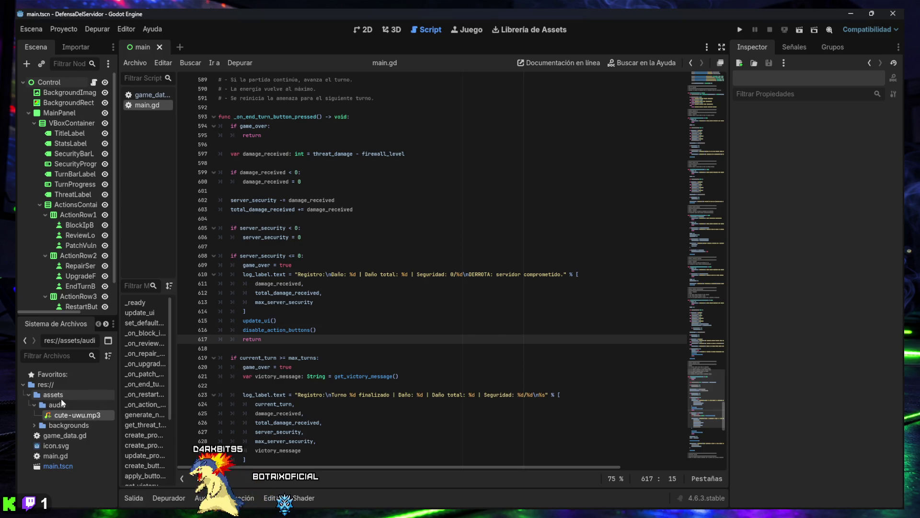
pyautogui.moveTo(324, 511)
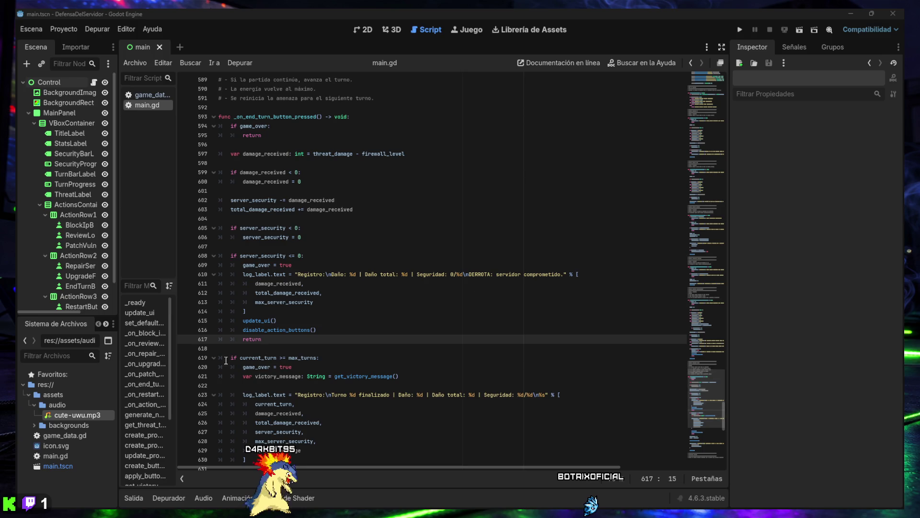
# Swap cute-uwu.mp3 for cute-uwu.ogg via the file manager, then collapse the audio folder
pyautogui.rightClick(55, 408)
pyautogui.click(93, 497)
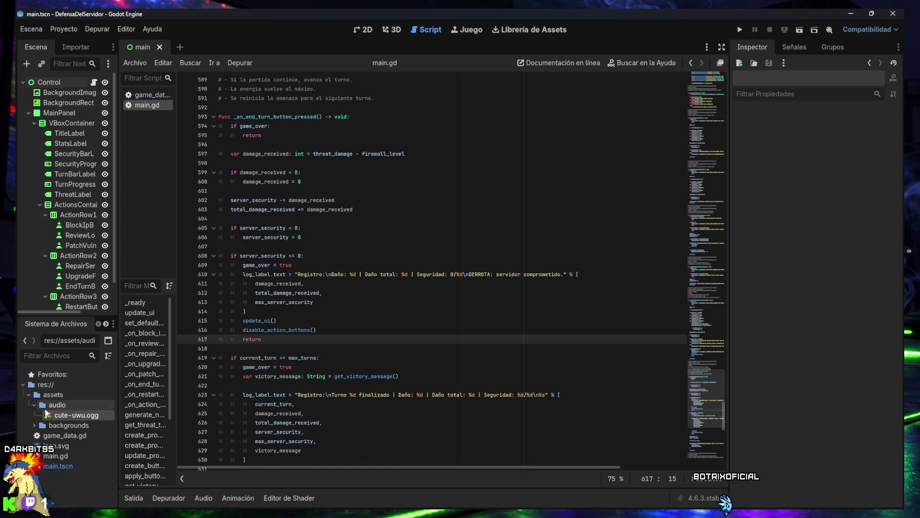
pyautogui.click(32, 405)
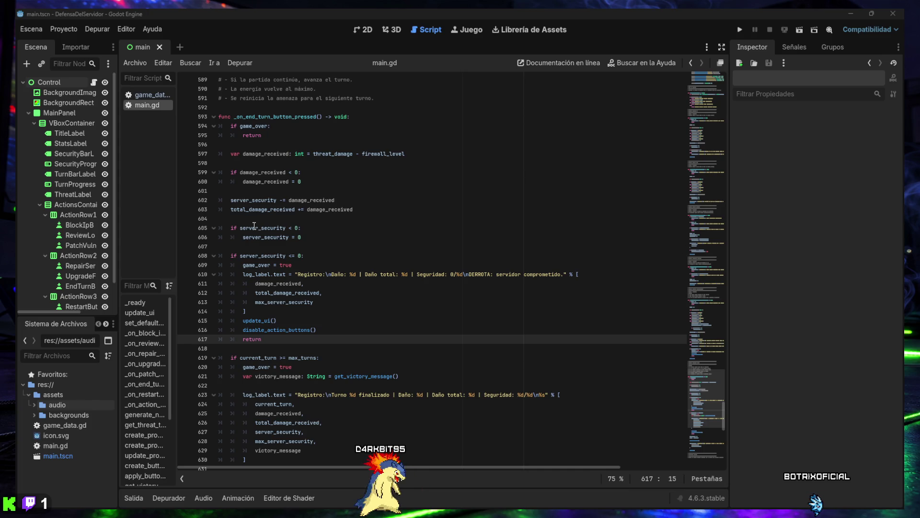
# Collapse the Scene tree branches, select the root Control node, and switch to 2D view
pyautogui.click(43, 258)
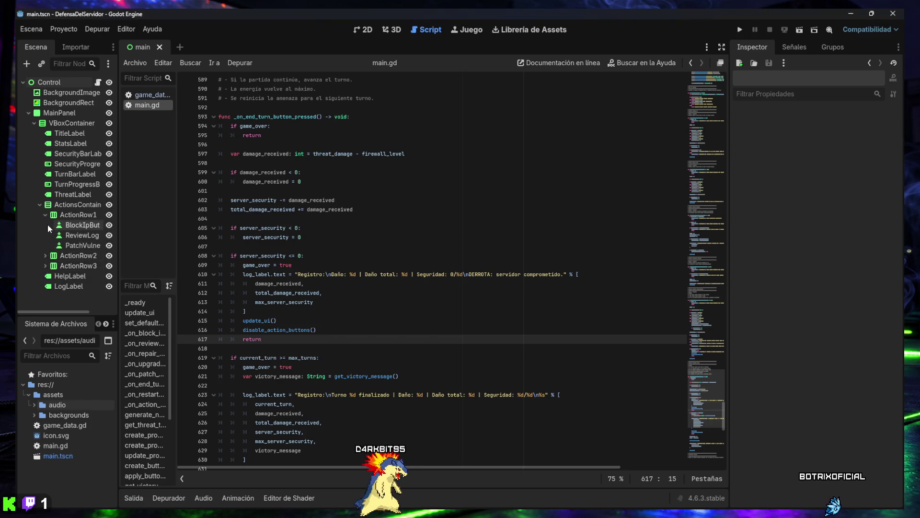
pyautogui.click(40, 204)
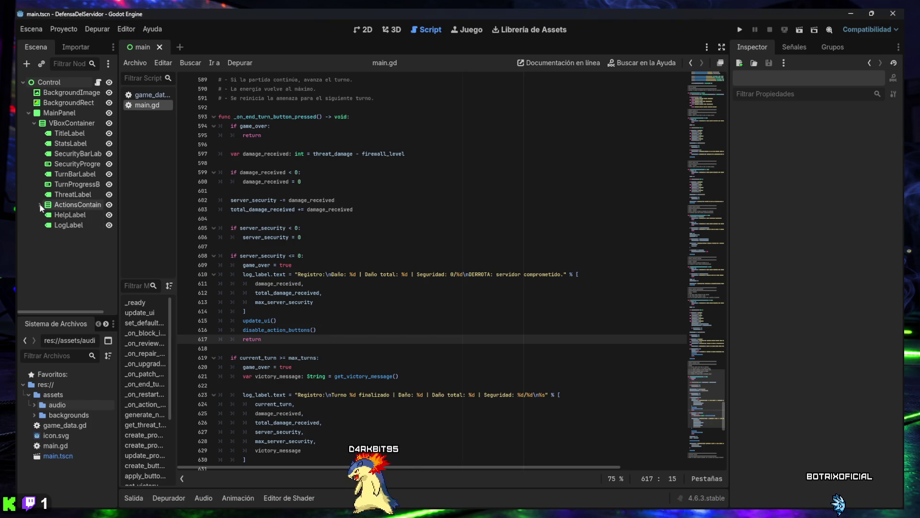
pyautogui.click(31, 122)
pyautogui.click(27, 113)
pyautogui.click(32, 82)
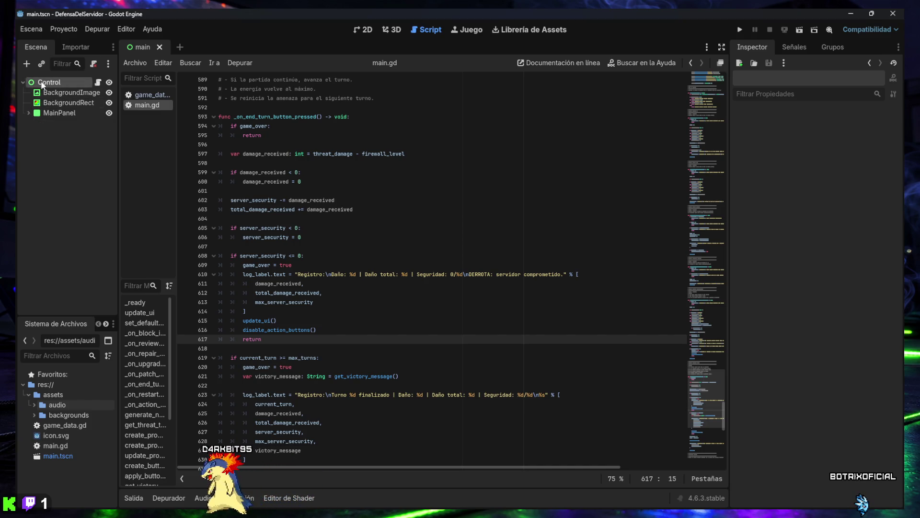
pyautogui.click(364, 29)
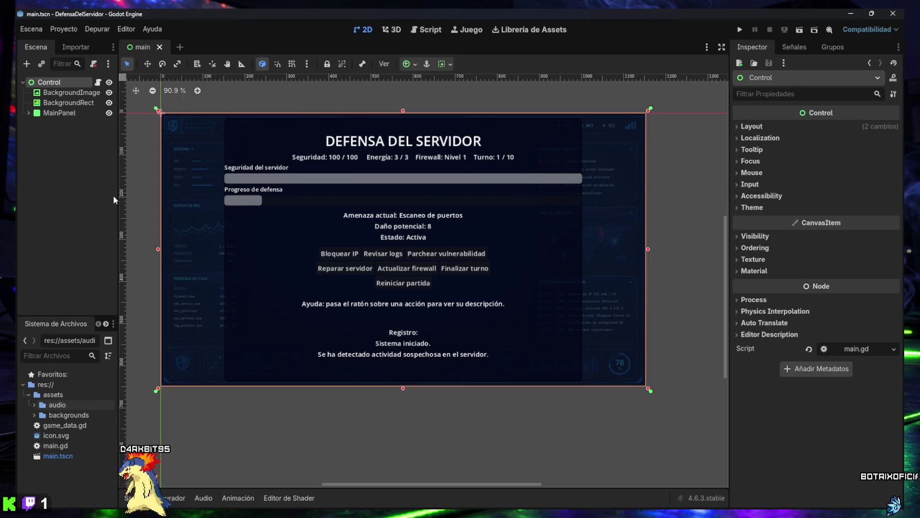
# Add an AudioStreamPlayer child node under Control
pyautogui.click(27, 64)
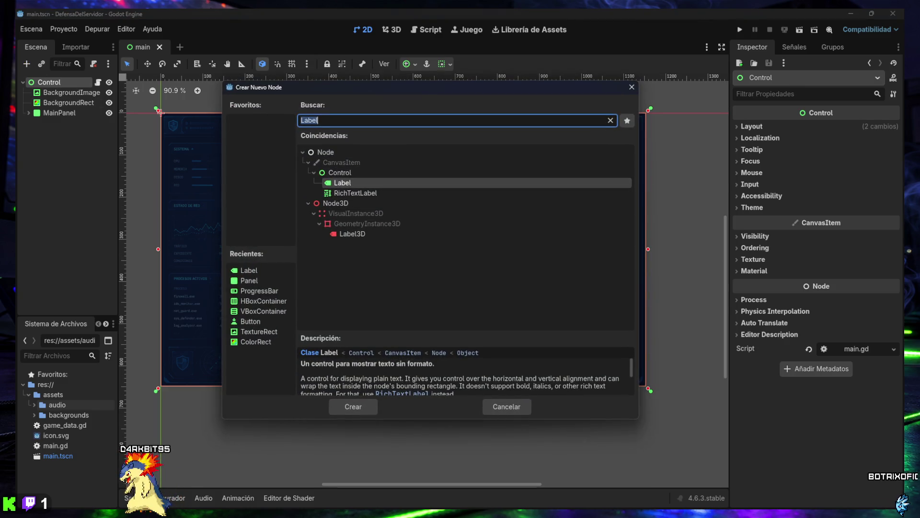
pyautogui.click(361, 123)
pyautogui.write('AudioStreamPlayer')
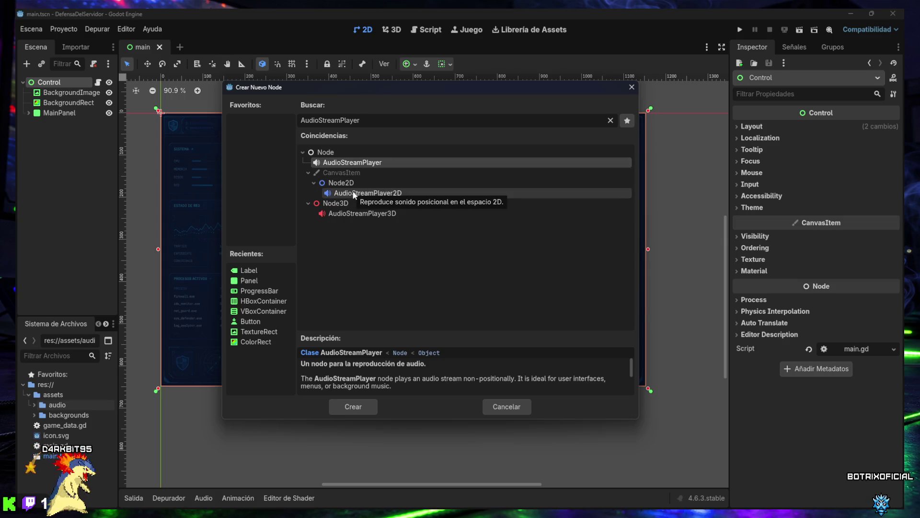
pyautogui.doubleClick(353, 163)
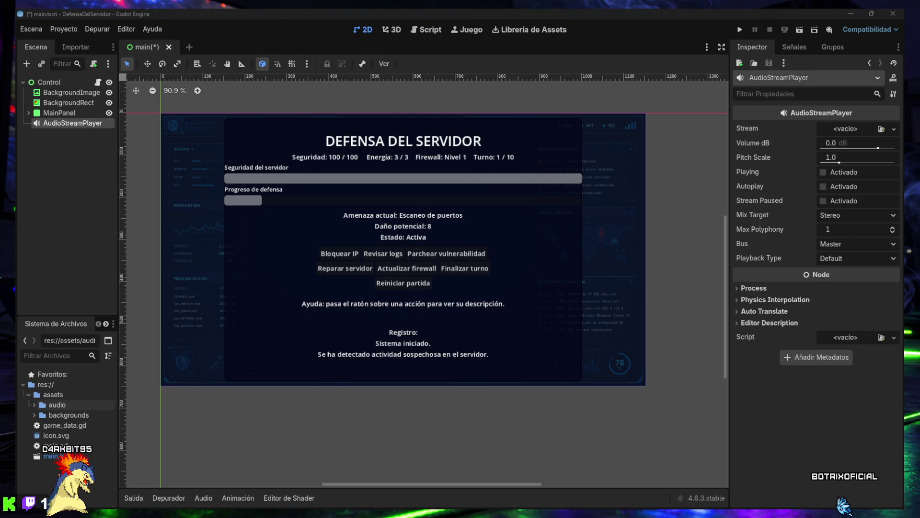
# Rename the AudioStreamPlayer node to ButtonClickSound
pyautogui.click(61, 124)
pyautogui.click(61, 124)
pyautogui.write('ButtonClickSound')
pyautogui.press('Return')
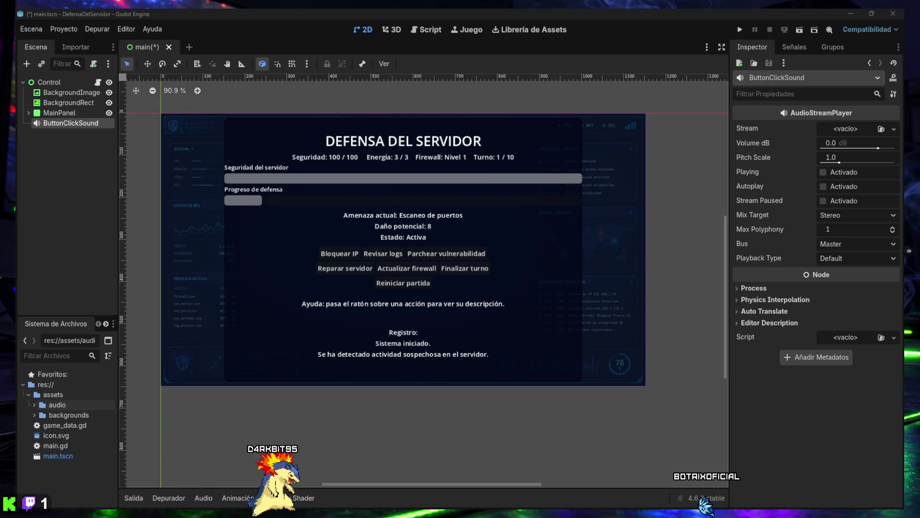
# Expand MainPanel and open the audio file picker for ButtonClickSound's Stream
pyautogui.click(29, 113)
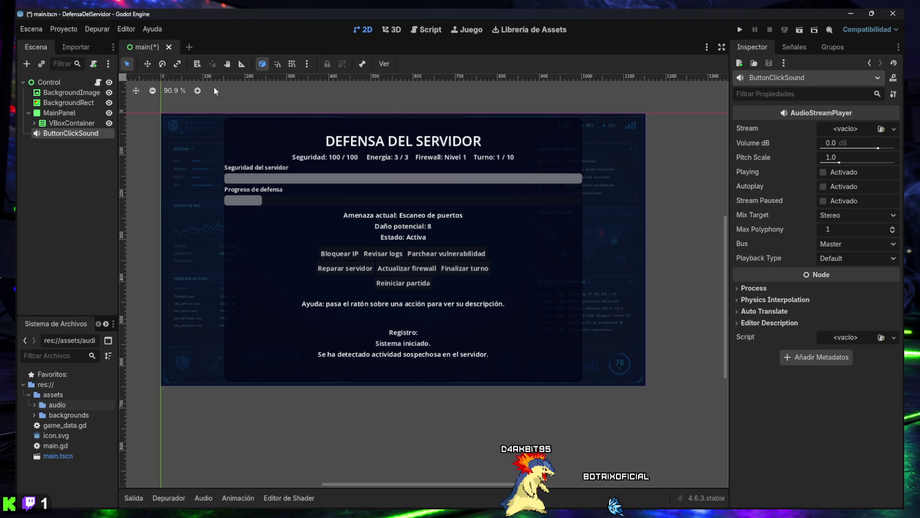
pyautogui.click(67, 133)
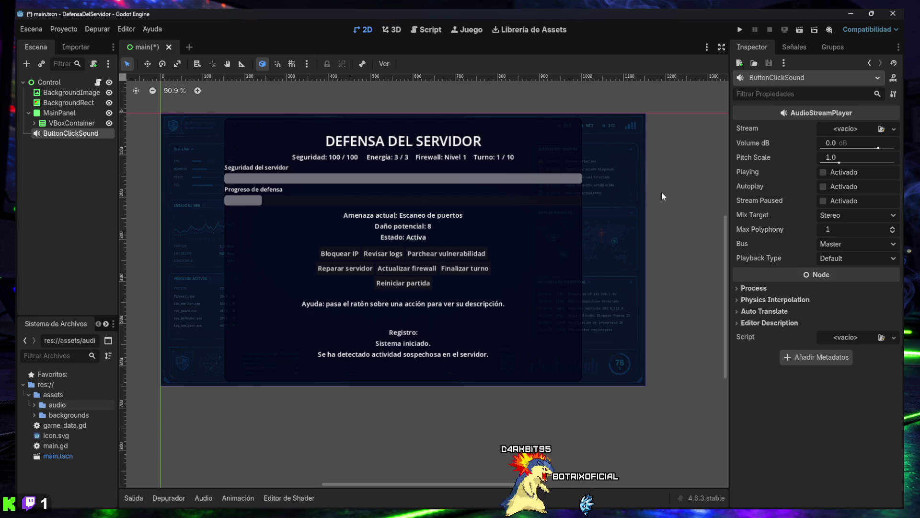
pyautogui.click(882, 130)
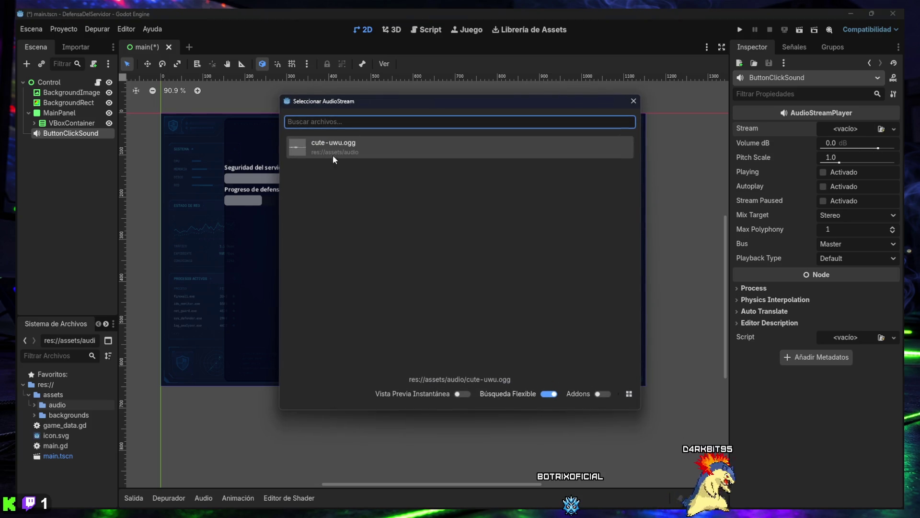
# Assign cute-uwu.ogg as ButtonClickSound's stream and save the main scene
pyautogui.click(328, 145)
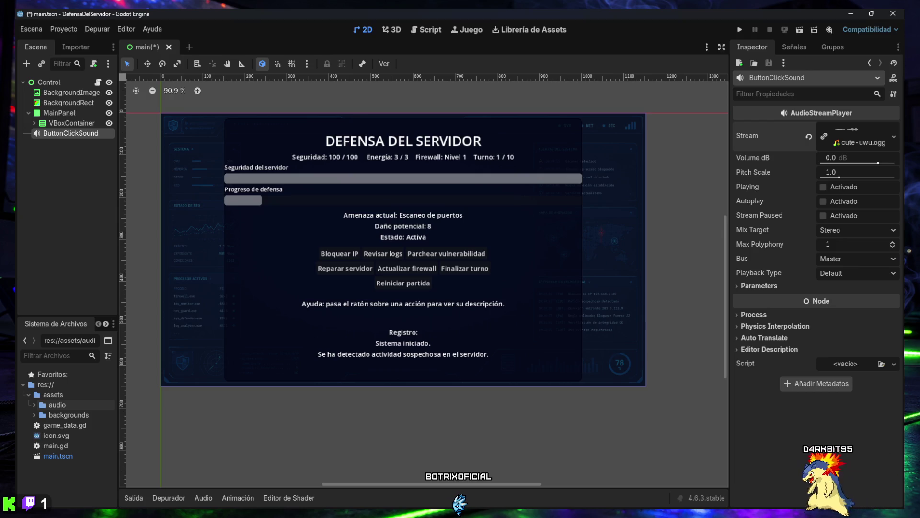
pyautogui.click(404, 394)
pyautogui.hotkey('ctrl', 's')
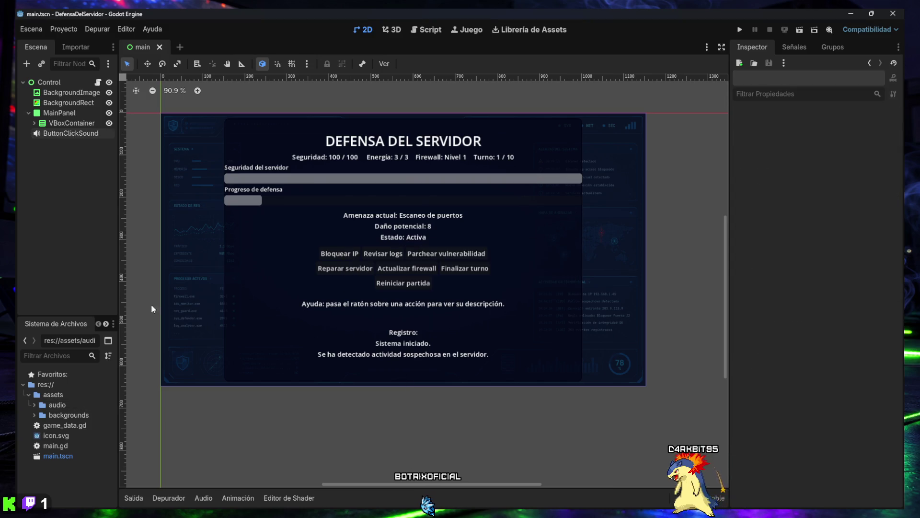
# Set ButtonClickSound's Volume dB to -5 and go back to the main.gd script
pyautogui.click(52, 134)
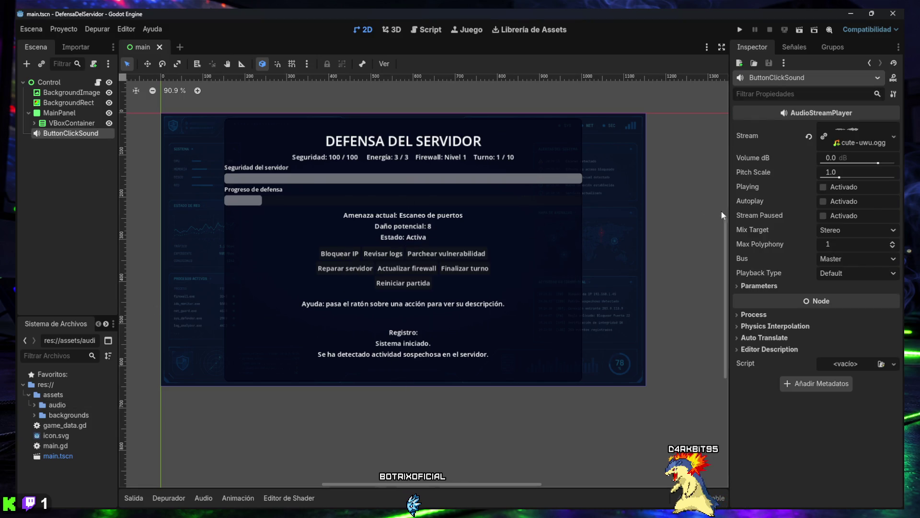
pyautogui.moveTo(878, 163); pyautogui.dragTo(868, 164)
pyautogui.click(851, 159)
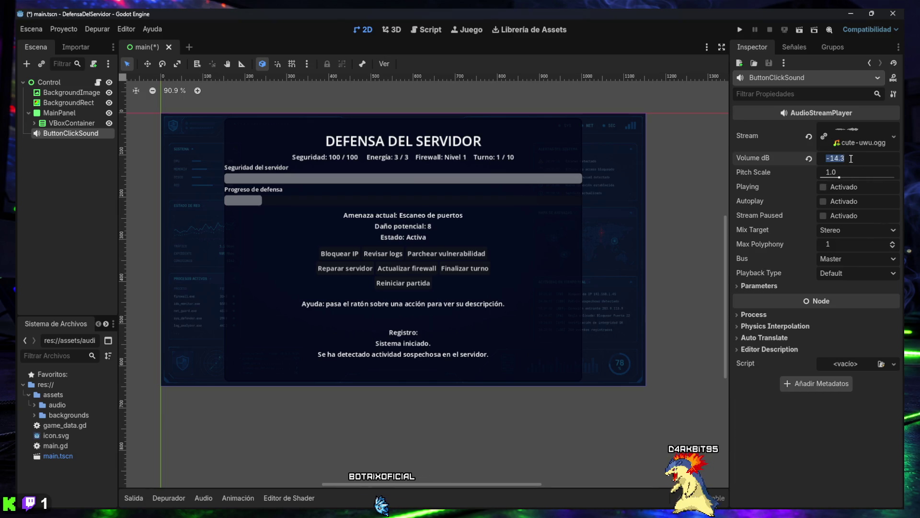
pyautogui.write('-5')
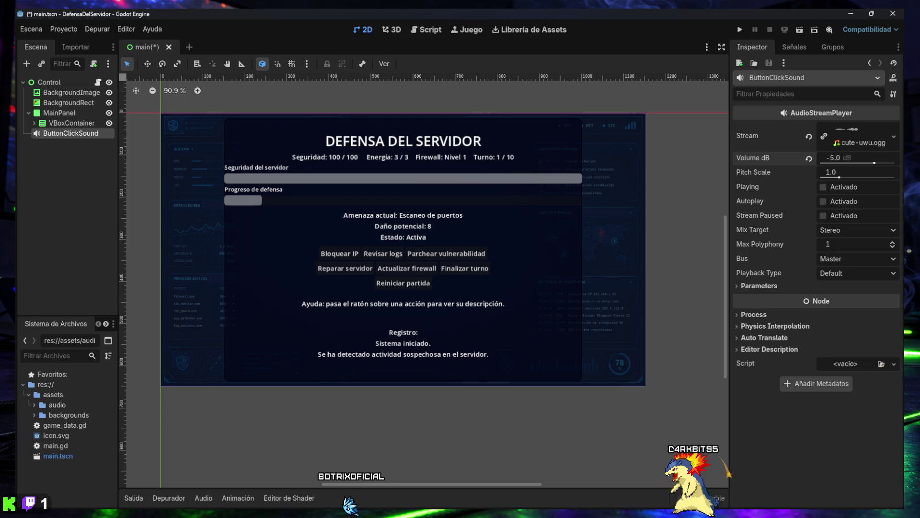
pyautogui.click(427, 30)
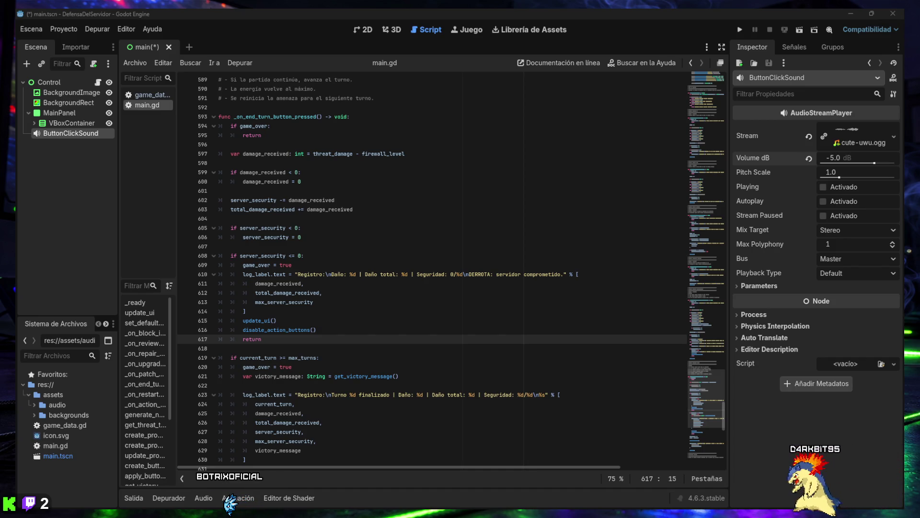
pyautogui.moveTo(710, 366)
pyautogui.mouseDown()
pyautogui.moveTo(702, 251)
pyautogui.moveTo(715, 89)
pyautogui.moveTo(716, 96)
pyautogui.mouseUp()
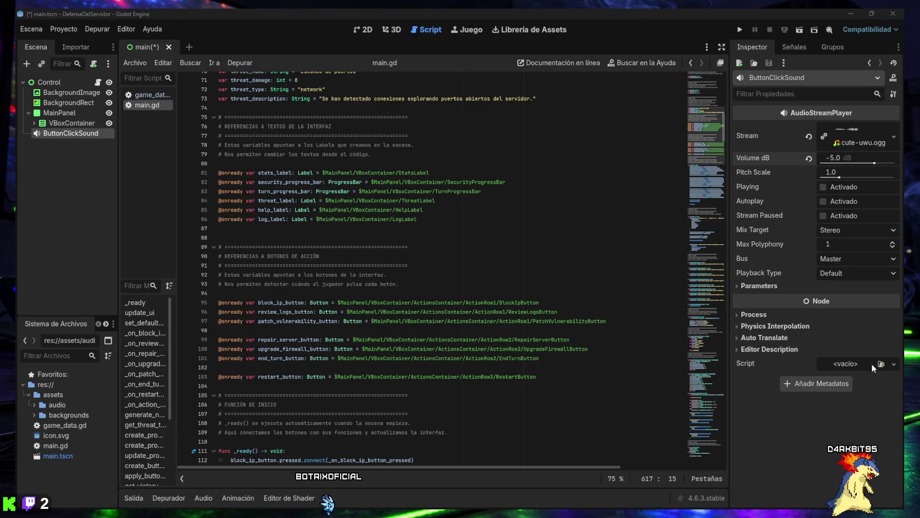
pyautogui.click(564, 384)
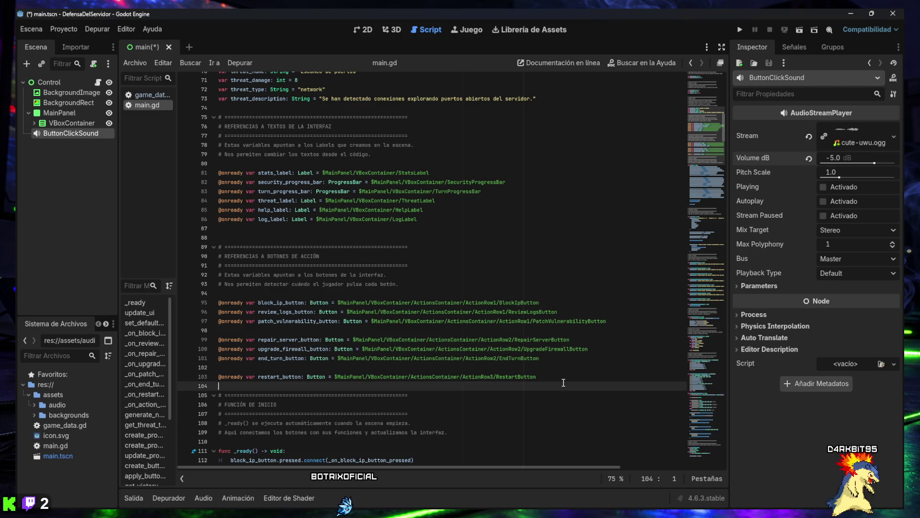
pyautogui.press('Return')
pyautogui.press('Return')
pyautogui.write('# ============================================================ # REFERENCIAS A AUDIO # ============================================================ # Este nodo reproduce el sonido al pulsar botones.  @onready var button_click_sound: AudioStreamPlayer = $ButtonClickSound')
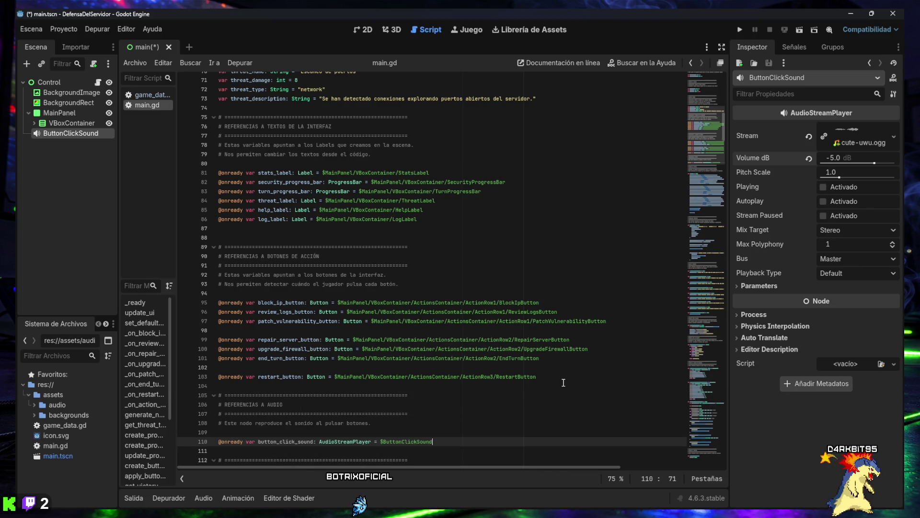
pyautogui.scroll(-2, 470, 398)
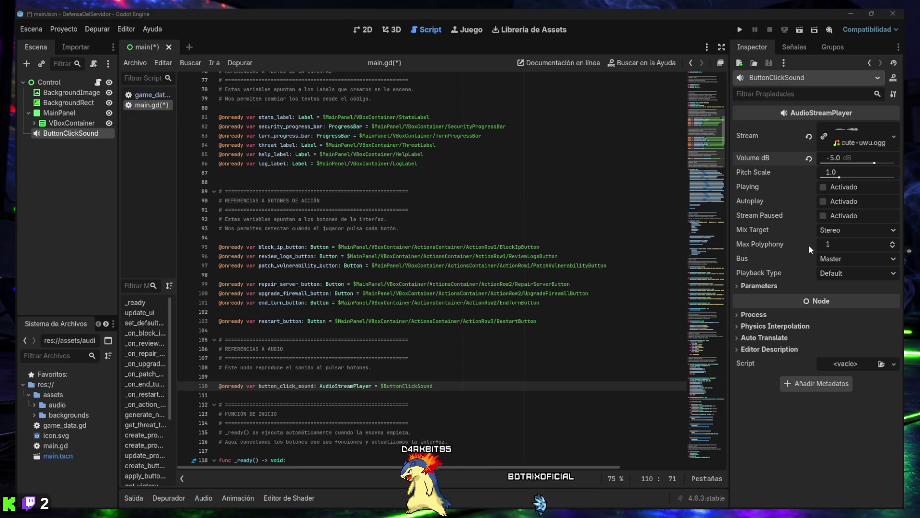
pyautogui.scroll(-6, 406, 374)
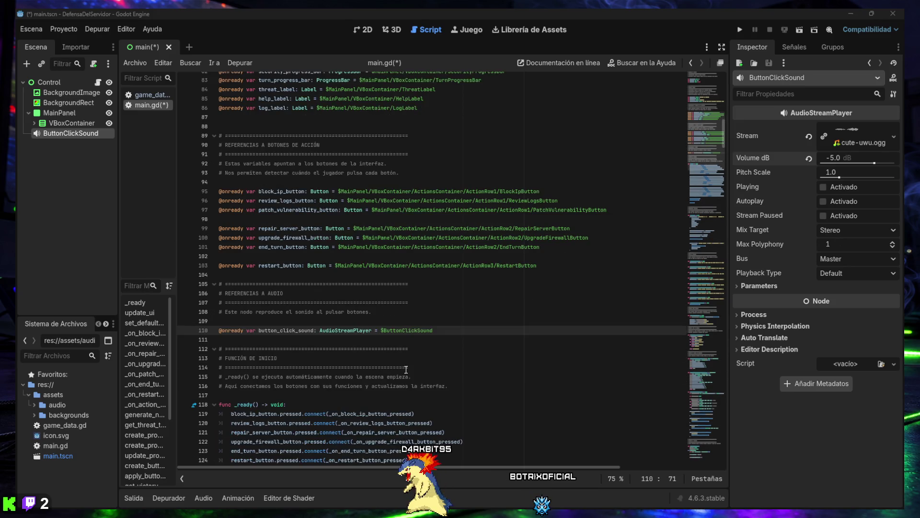
pyautogui.scroll(-8, 423, 348)
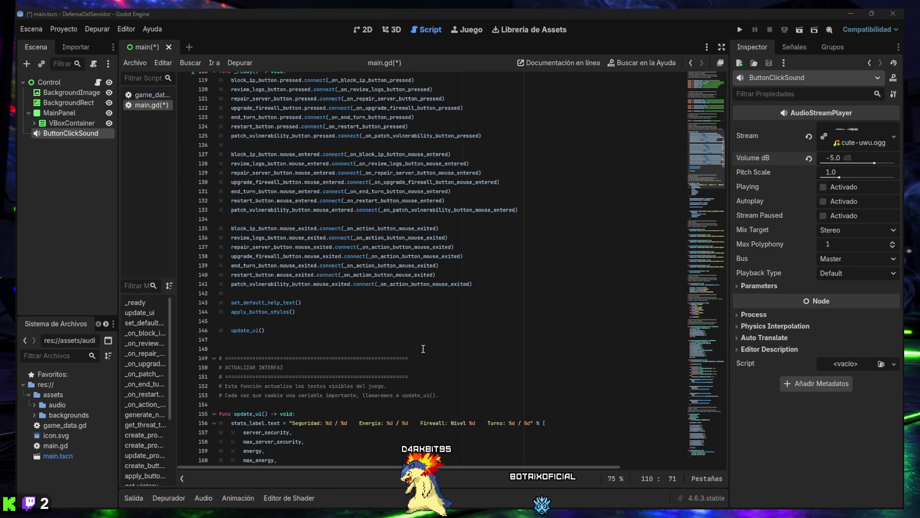
pyautogui.scroll(-11, 423, 348)
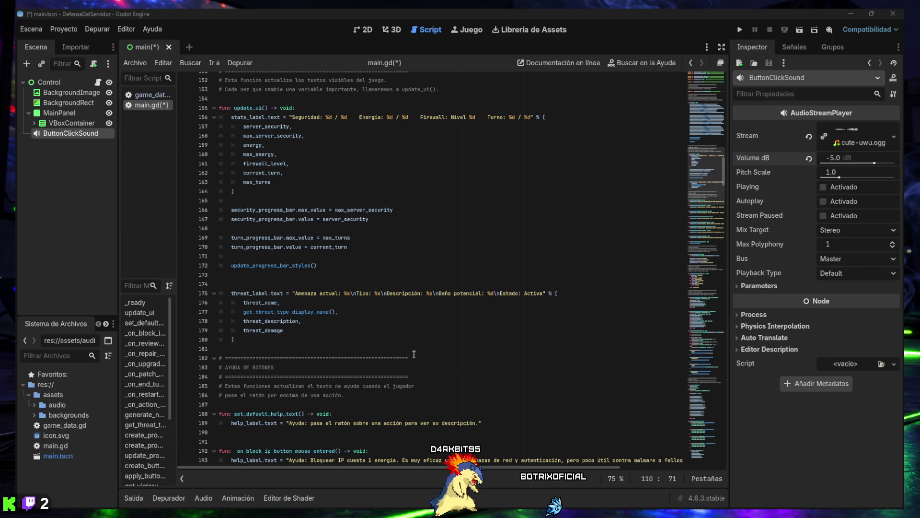
pyautogui.scroll(-6, 414, 354)
pyautogui.scroll(-8, 414, 354)
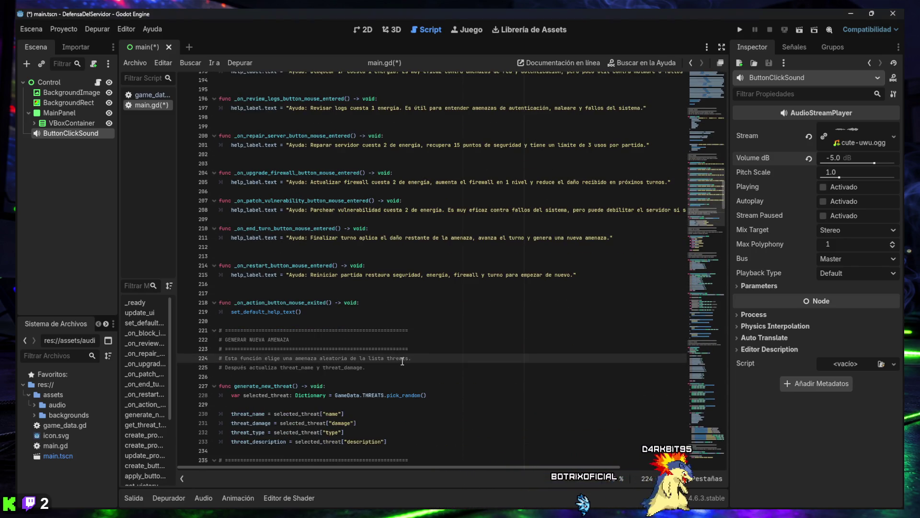
pyautogui.hotkey('ctrl', 'f')
pyautogui.write('Funciones ')
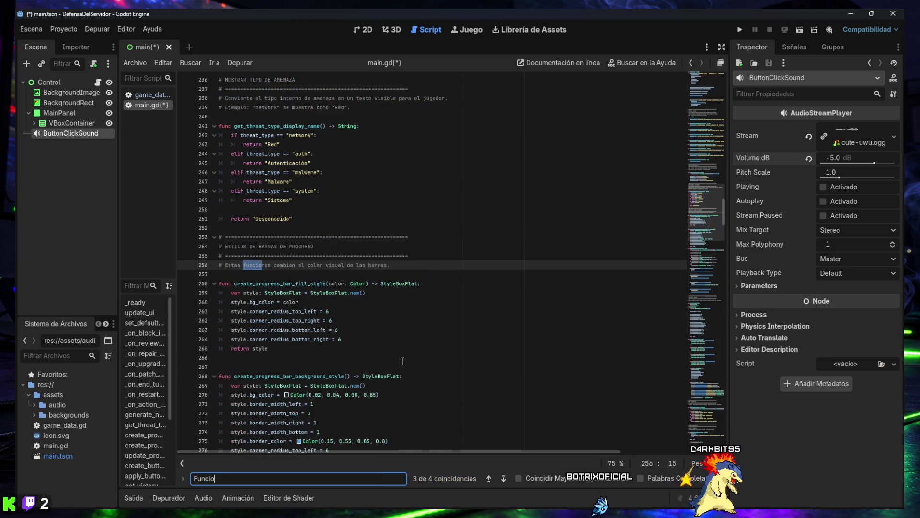
pyautogui.write('auc')
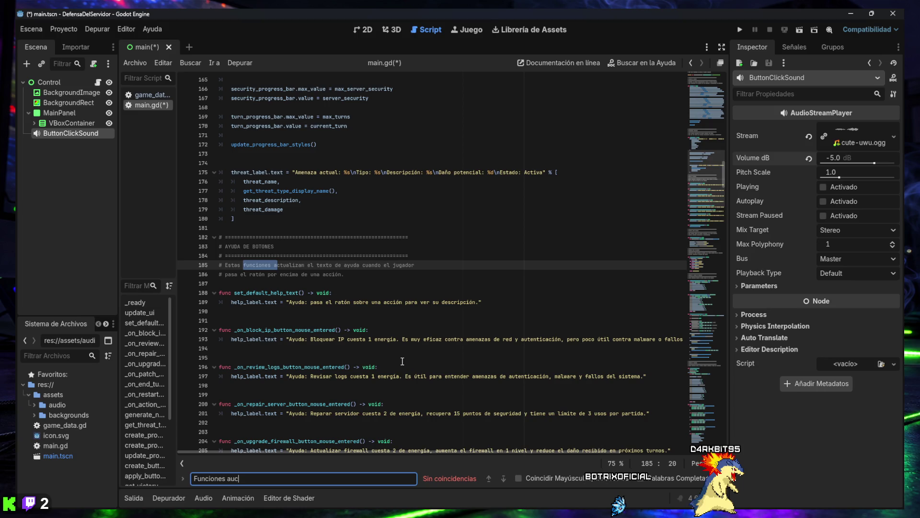
pyautogui.press('BackSpace')
pyautogui.write('xiliares')
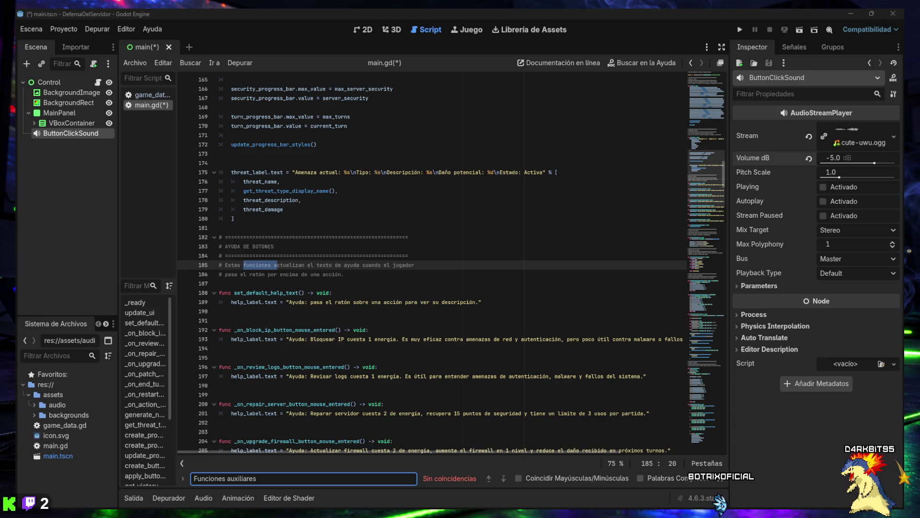
pyautogui.click(276, 476)
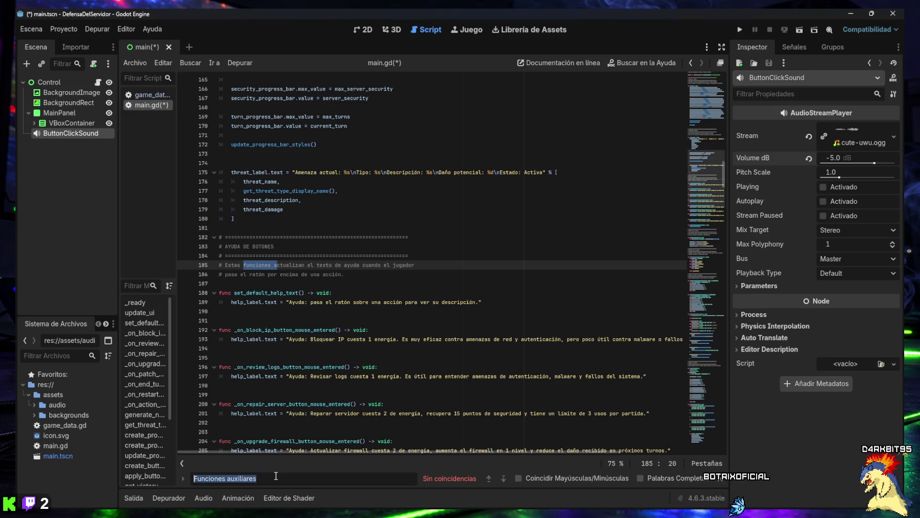
pyautogui.moveTo(293, 480); pyautogui.dragTo(240, 483)
pyautogui.hotkey('ctrl', 'shift', 'Left')
pyautogui.hotkey('ctrl', 'shift', 'Left')
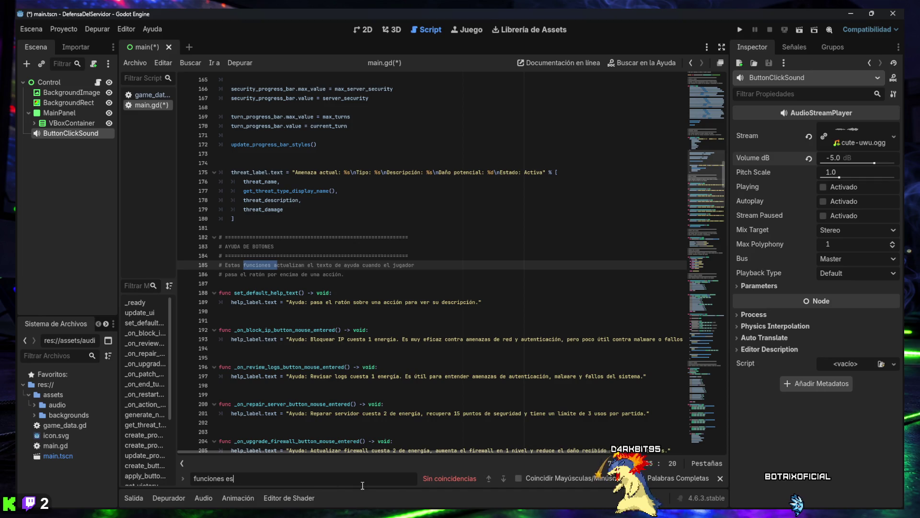
pyautogui.click(720, 478)
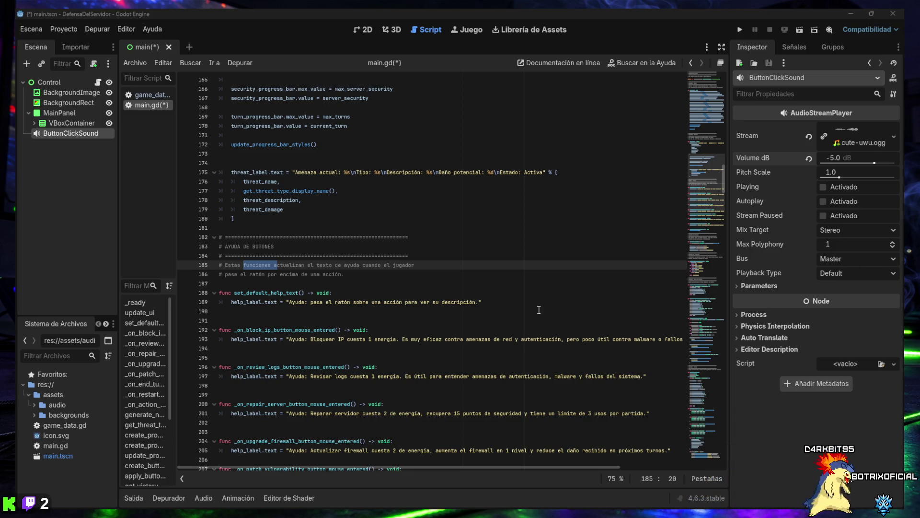
# Scroll back to the REFERENCIAS A AUDIO section and place the cursor on empty line 111
pyautogui.scroll(-10, 555, 300)
pyautogui.scroll(-7, 412, 350)
pyautogui.scroll(-4, 412, 351)
pyautogui.scroll(5, 569, 341)
pyautogui.scroll(-14, 701, 242)
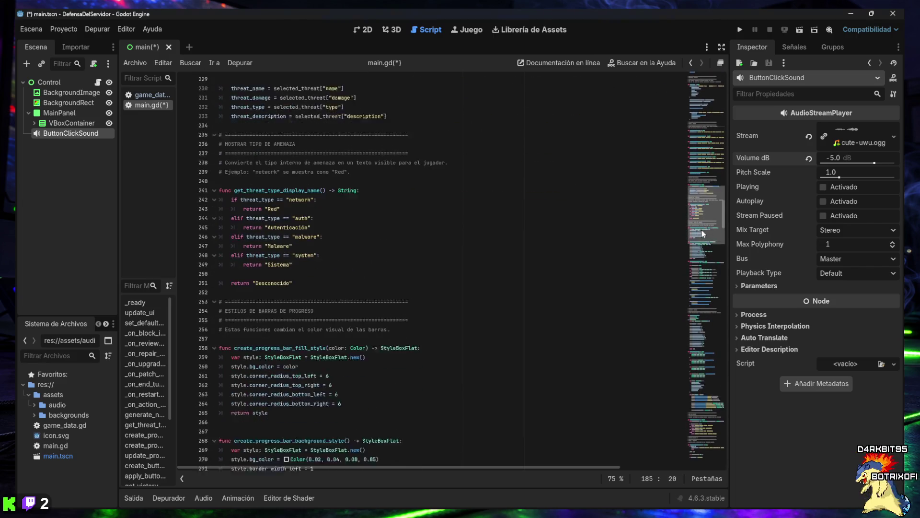
pyautogui.moveTo(701, 249)
pyautogui.mouseDown()
pyautogui.moveTo(719, 472)
pyautogui.moveTo(699, 87)
pyautogui.mouseUp()
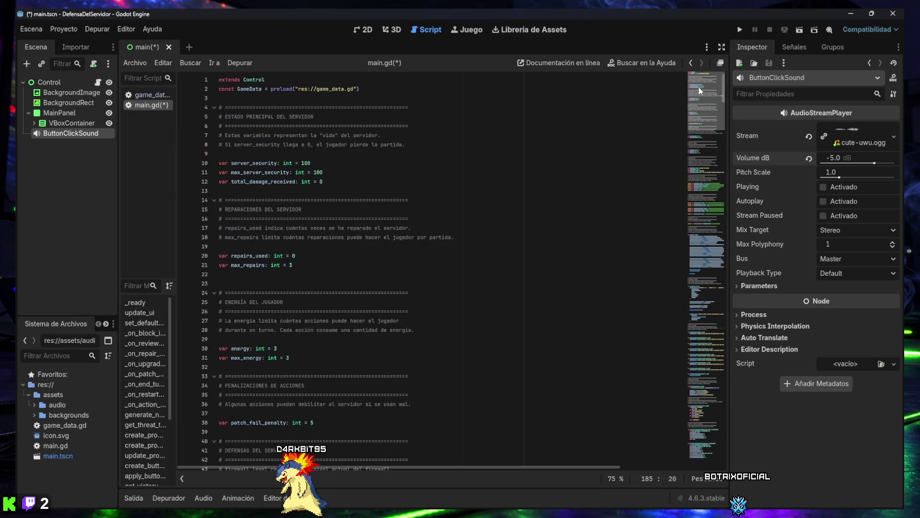
pyautogui.scroll(-5, 697, 108)
pyautogui.scroll(-4, 696, 115)
pyautogui.scroll(-6, 695, 122)
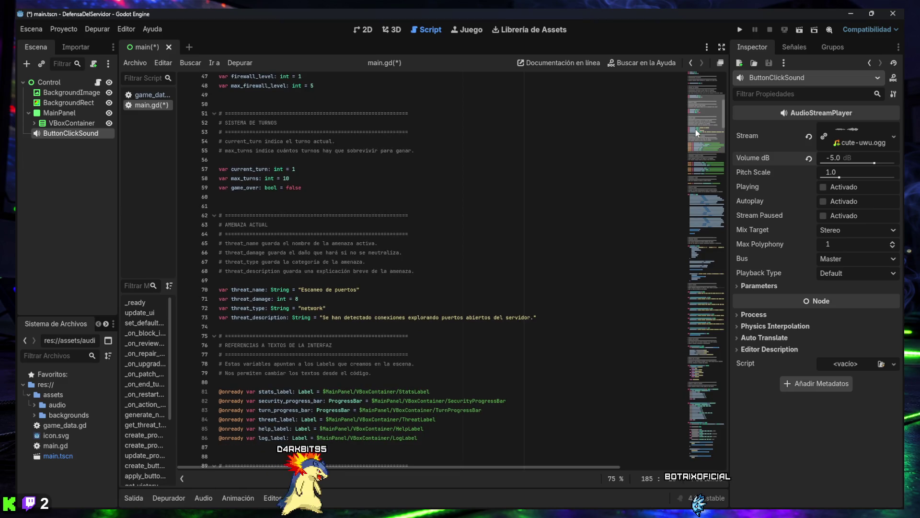
pyautogui.scroll(-4, 696, 134)
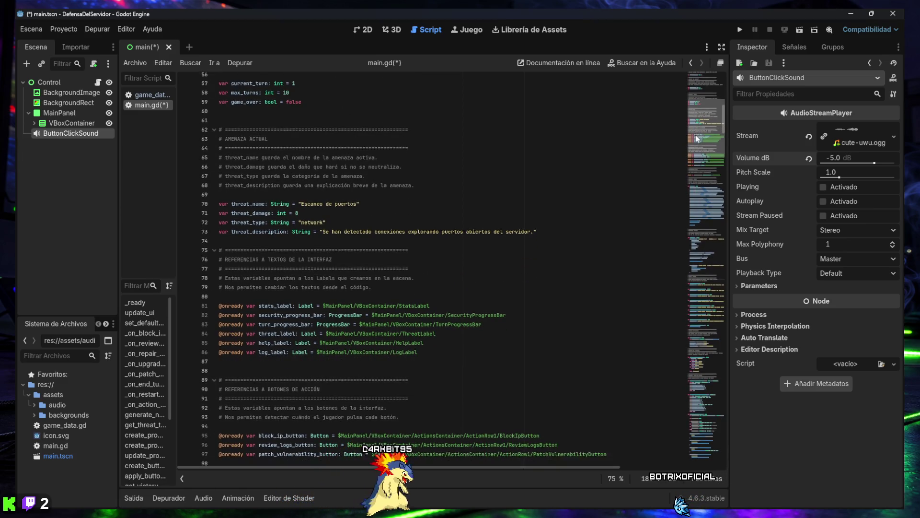
pyautogui.scroll(-6, 695, 136)
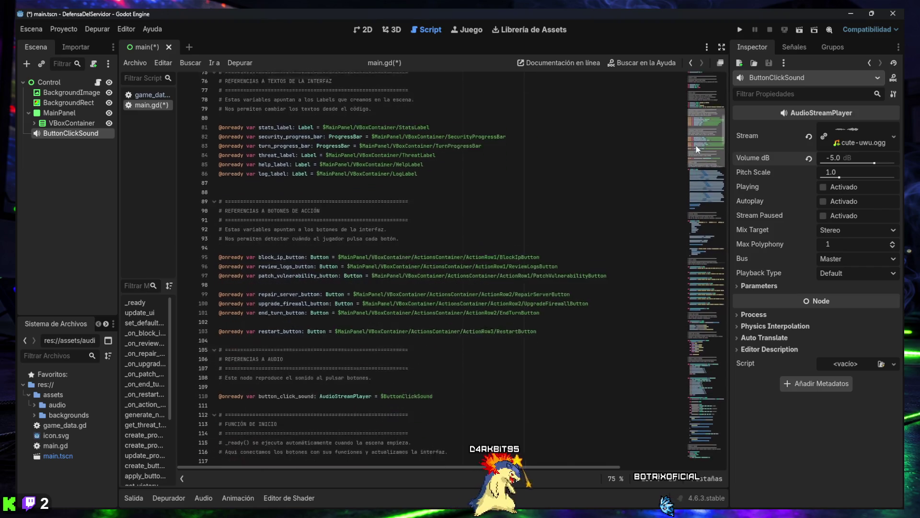
pyautogui.scroll(-3, 696, 146)
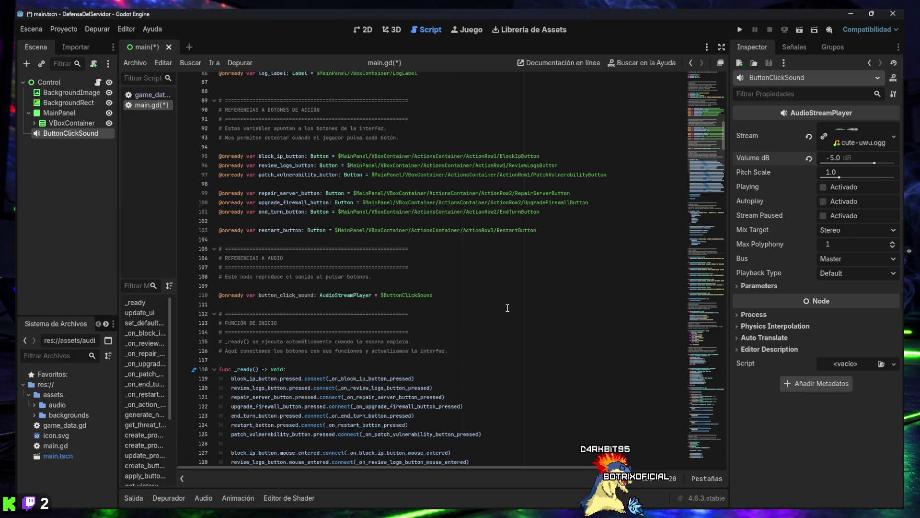
pyautogui.click(470, 305)
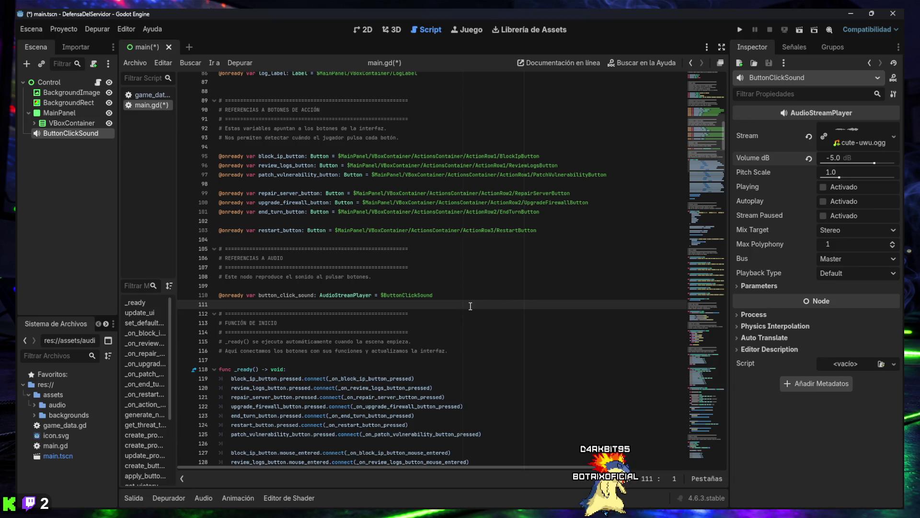
# Paste the SONIDO DE BOTONES block with play_button_click_sound(), which stops and replays the click
pyautogui.press('Return')
pyautogui.press('Return')
pyautogui.write('# ============================================================ # SONIDO DE BOTONES # ============================================================ # Reproduce un sonido corto cada vez que el jugador pulsa un botón.  func play_button_click_sound() -> void: \tif button_click_sound.stream == null: \t\treturn  \tbutton_click_sound.stop() \tbutton_click_sound.play()')
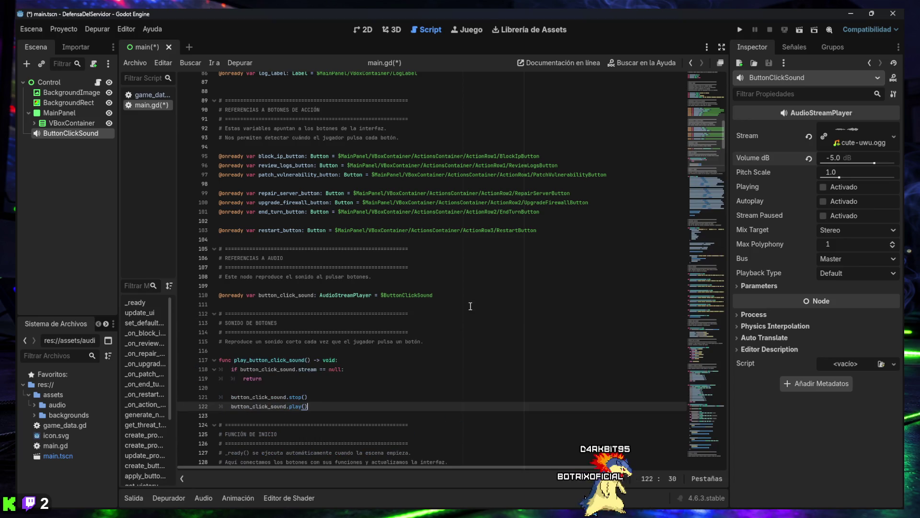
pyautogui.scroll(-2, 456, 298)
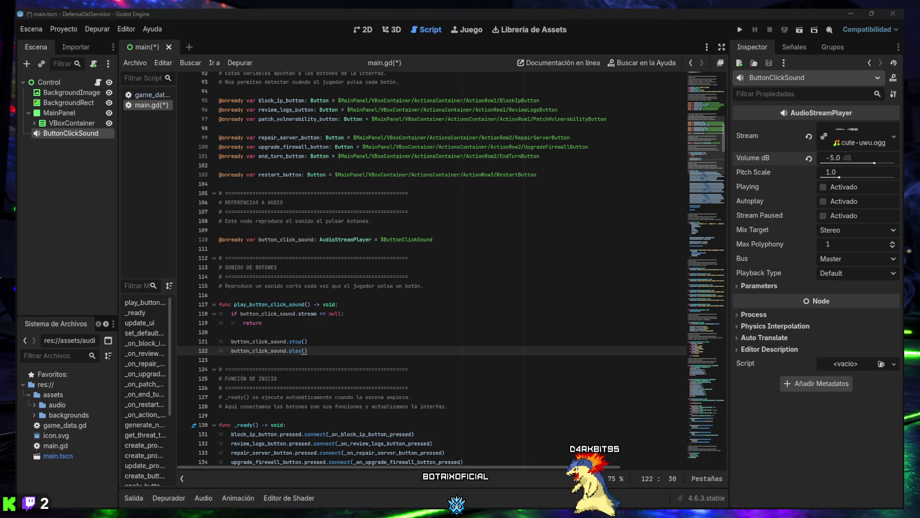
pyautogui.click(431, 397)
# Search main.gd for block_ip_button.pressed.connect and place the cursor after the mouse_entered connections
pyautogui.hotkey('ctrl', 'f')
pyautogui.write('block_ip_button.pressed.connect(_on_block_ip_button_pressed)')
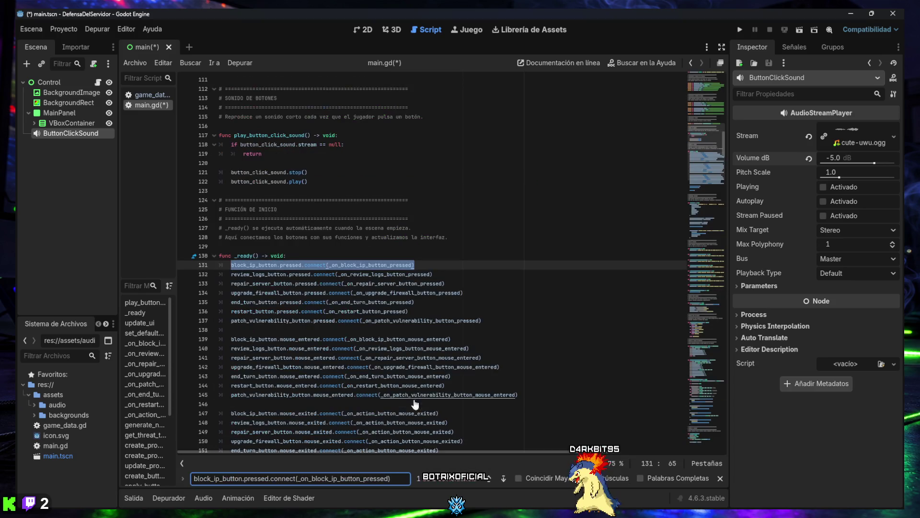
pyautogui.scroll(-3, 369, 381)
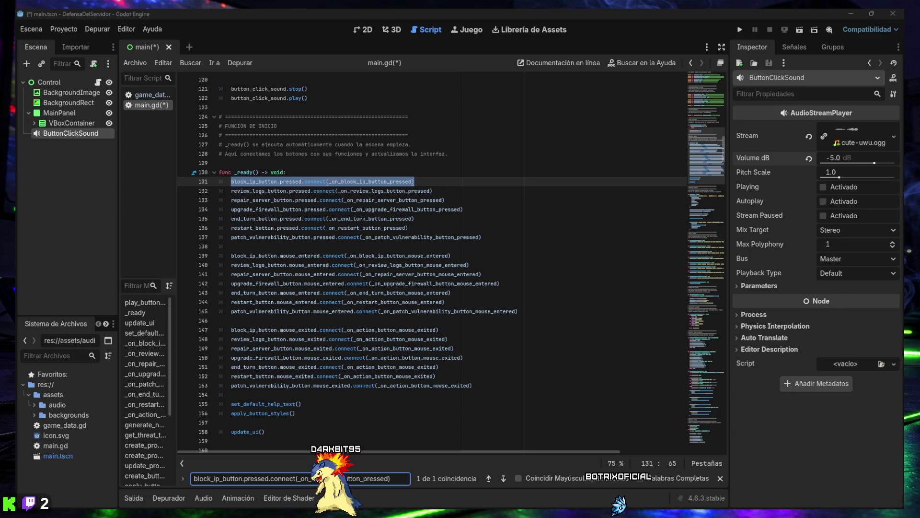
pyautogui.click(468, 317)
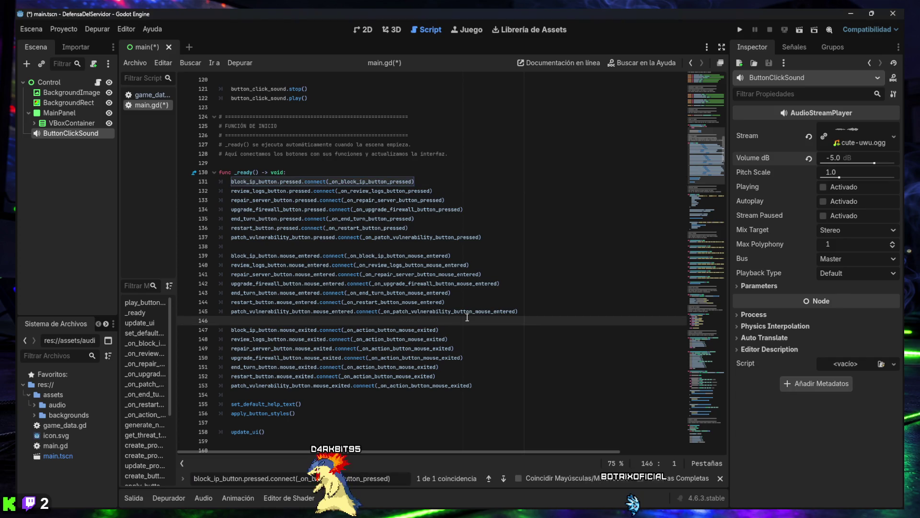
# Paste seven button.pressed.connect(play_button_click_sound) lines into _ready and Tab-indent them
pyautogui.press('Return')
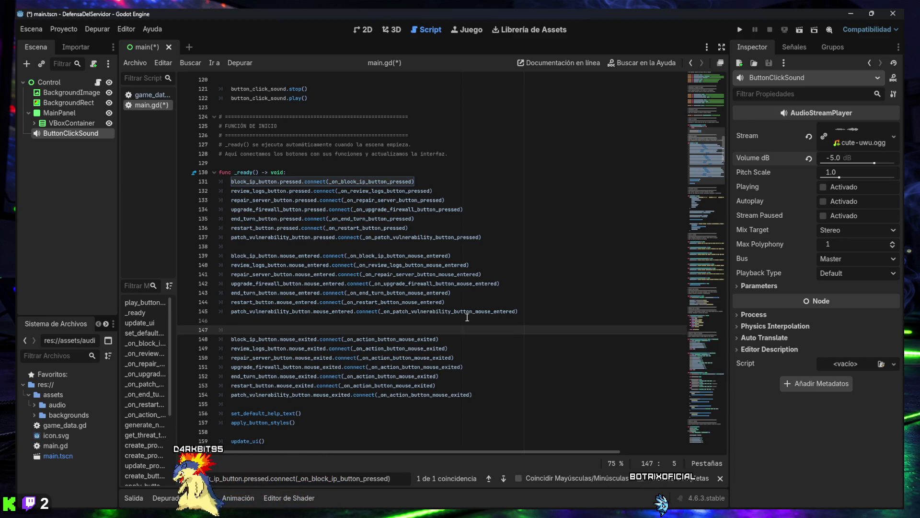
pyautogui.write('block_ip_button.pressed.connect(play_button_click_sound) review_logs_button.pressed.connect(play_button_click_sound) patch_vulnerability_button.pressed.connect(play_button_click_sound) repair_server_button.pressed.connect(play_button_click_sound) upgrade_firewall_button.pressed.connect(play_button_click_sound) end_turn_button.pressed.connect(play_button_click_sound) restart_button.pressed.connect(play_button_click_sound)')
pyautogui.press('Return')
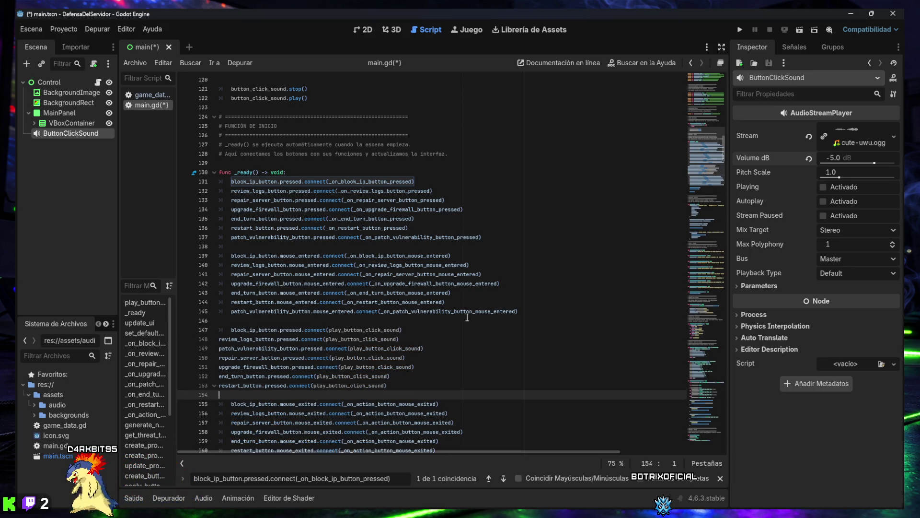
pyautogui.moveTo(399, 383); pyautogui.dragTo(214, 335)
pyautogui.press('Tab')
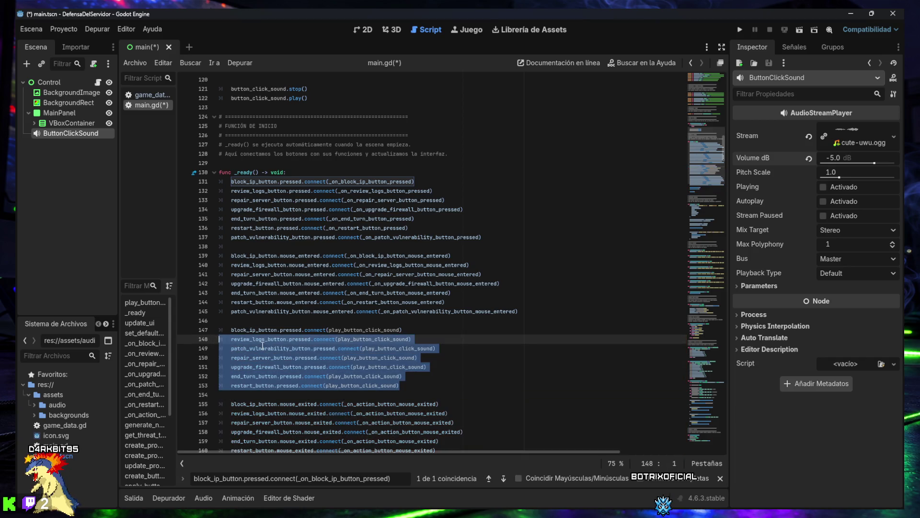
pyautogui.click(425, 387)
# Save main.gd and launch the game to test the click sounds
pyautogui.scroll(-2, 430, 372)
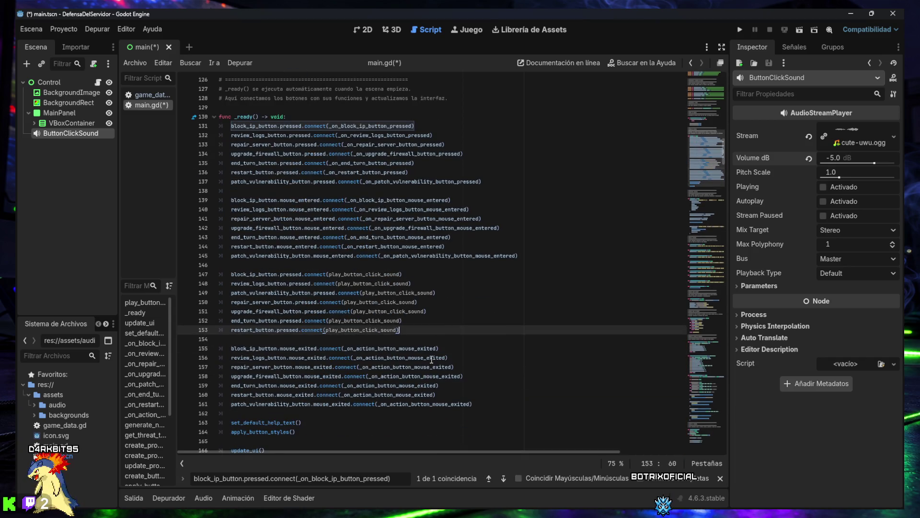
pyautogui.hotkey('ctrl', 's')
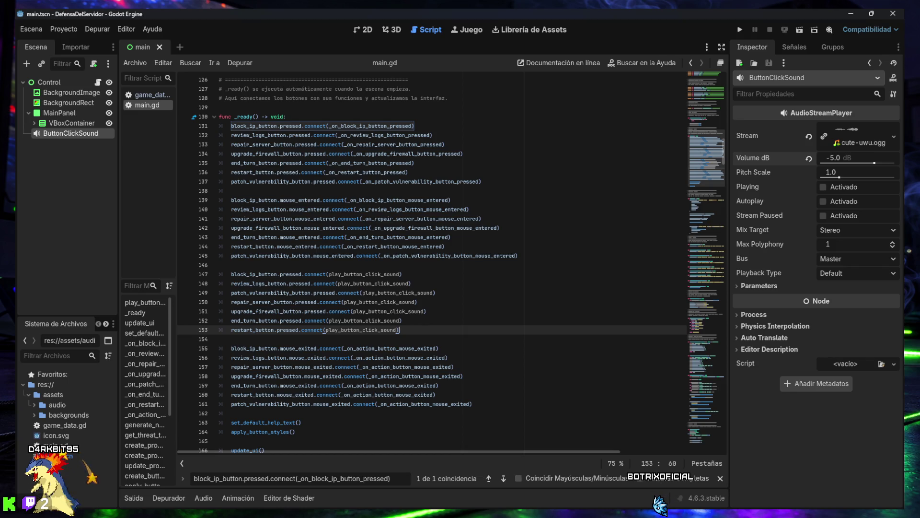
pyautogui.click(409, 152)
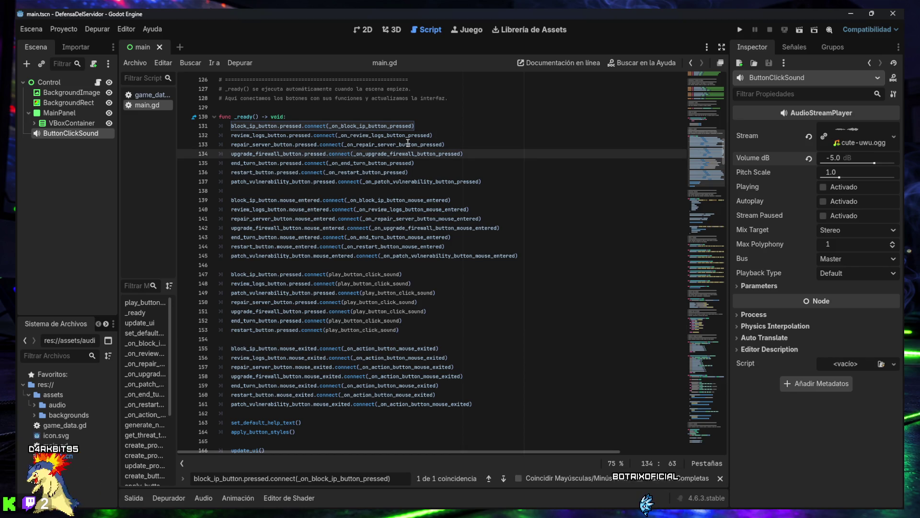
pyautogui.click(720, 478)
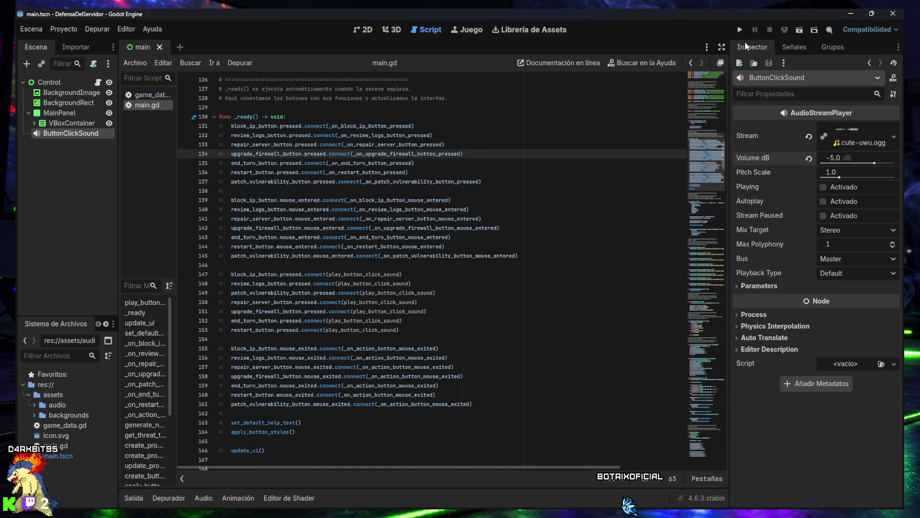
# Run the game, block the suspicious IP, review the server logs and end the first two turns
pyautogui.click(740, 30)
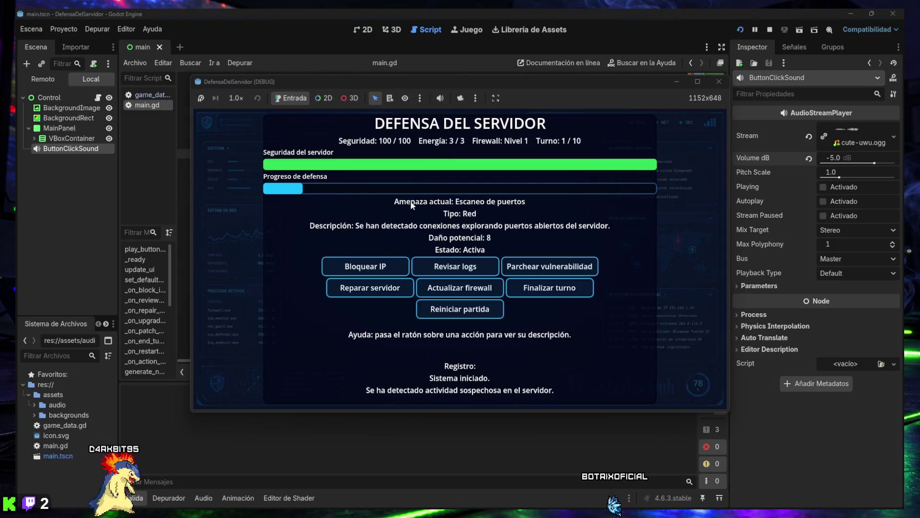
pyautogui.click(377, 269)
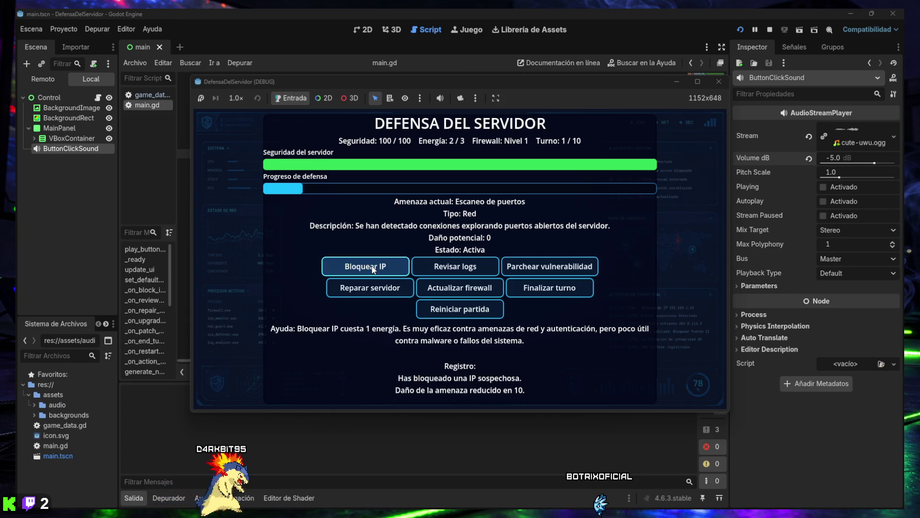
pyautogui.moveTo(524, 267)
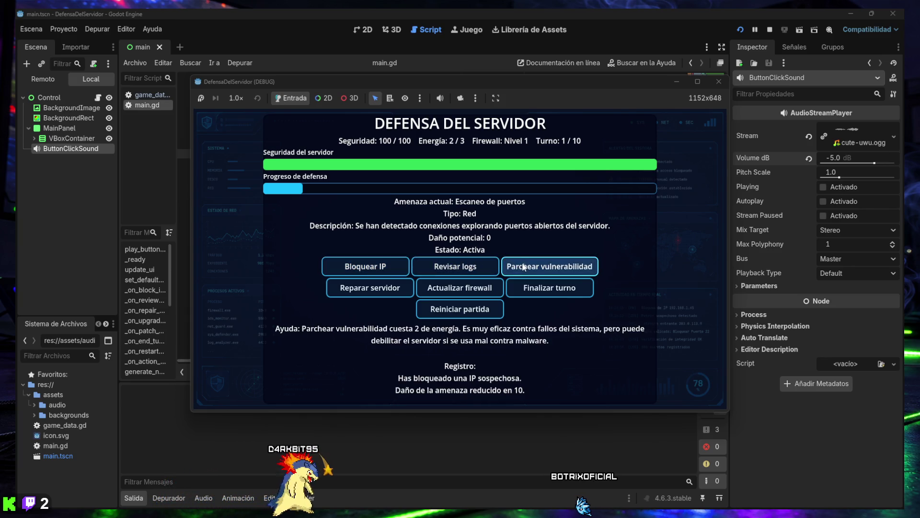
pyautogui.click(534, 294)
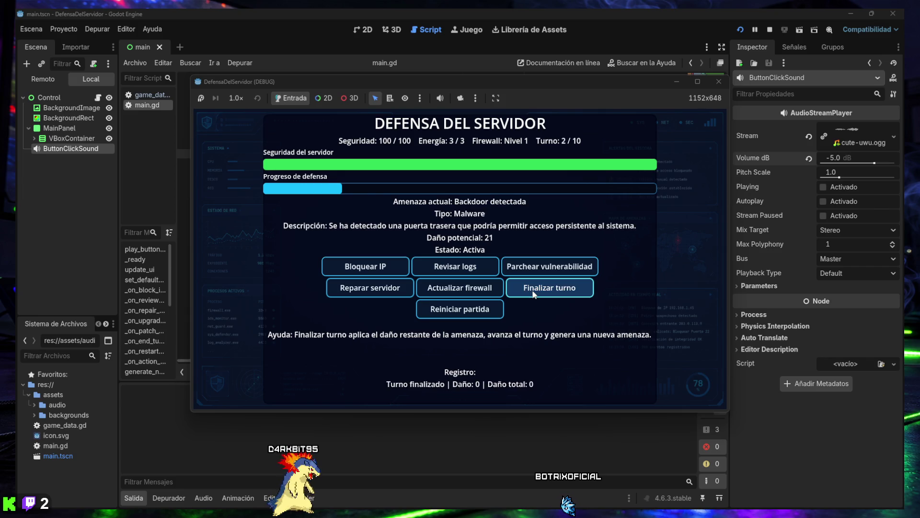
pyautogui.moveTo(390, 271)
pyautogui.moveTo(440, 271)
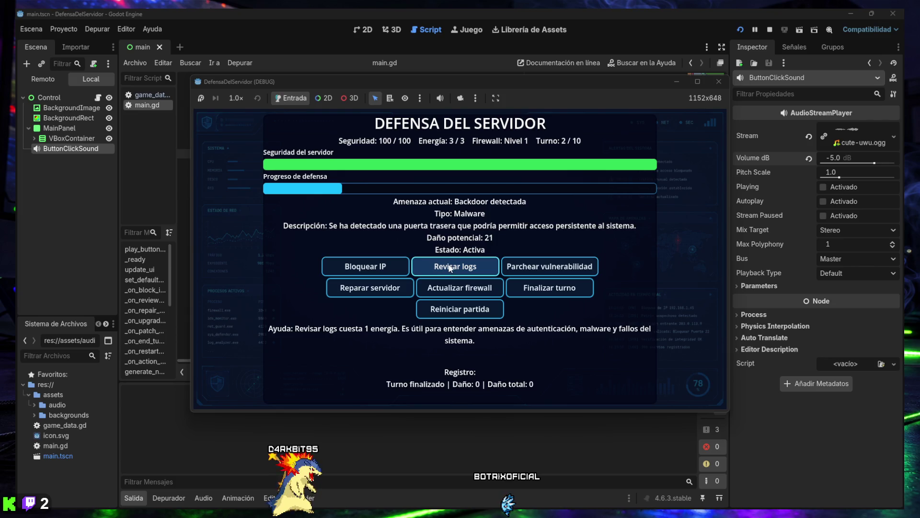
pyautogui.click(450, 268)
pyautogui.click(451, 268)
pyautogui.click(451, 268)
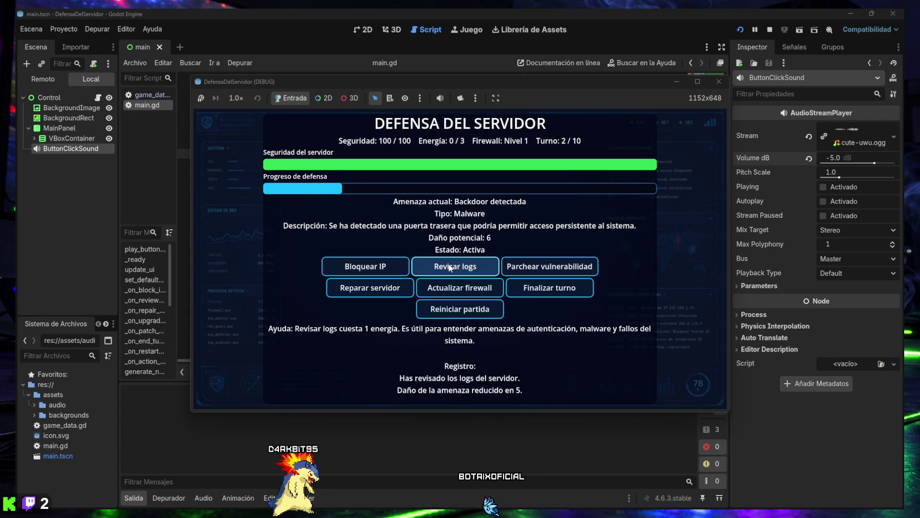
pyautogui.click(450, 269)
pyautogui.click(550, 292)
# Repair the server, upgrade the firewall to level 3 and advance several turns
pyautogui.click(383, 289)
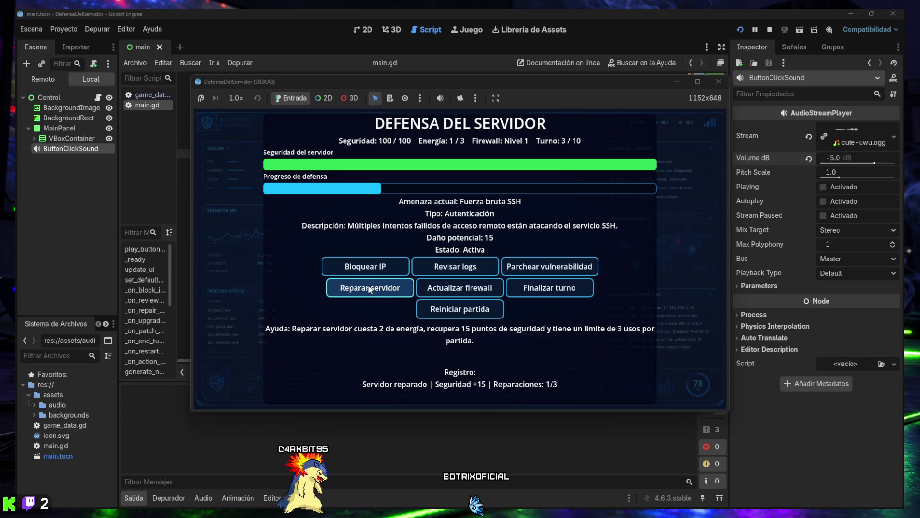
pyautogui.click(386, 290)
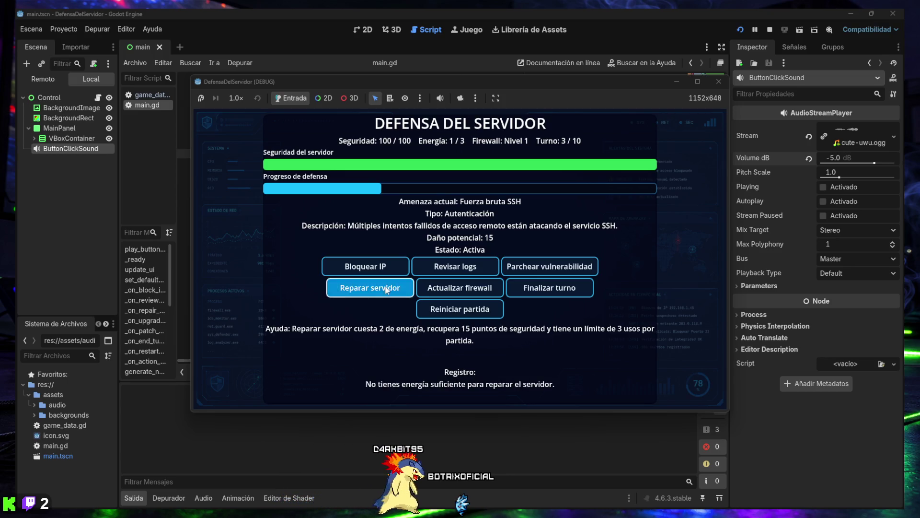
pyautogui.click(462, 290)
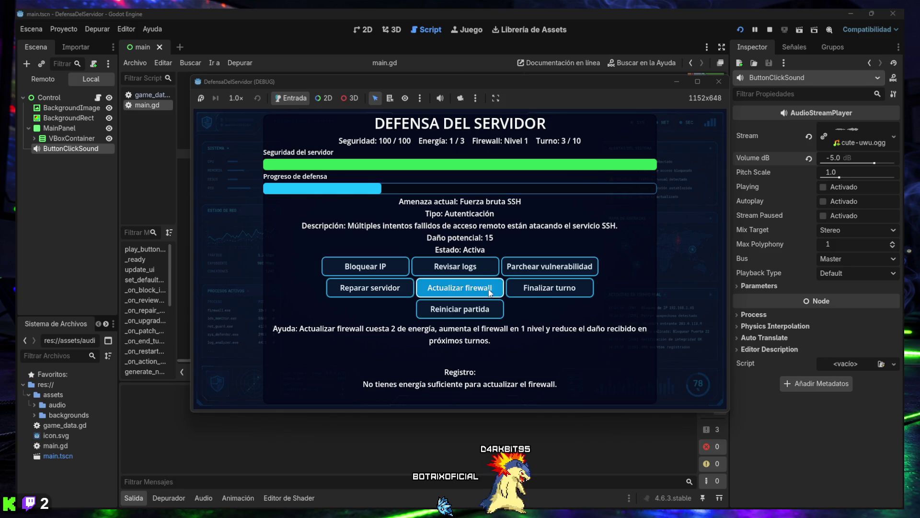
pyautogui.click(529, 289)
pyautogui.click(477, 289)
pyautogui.click(535, 293)
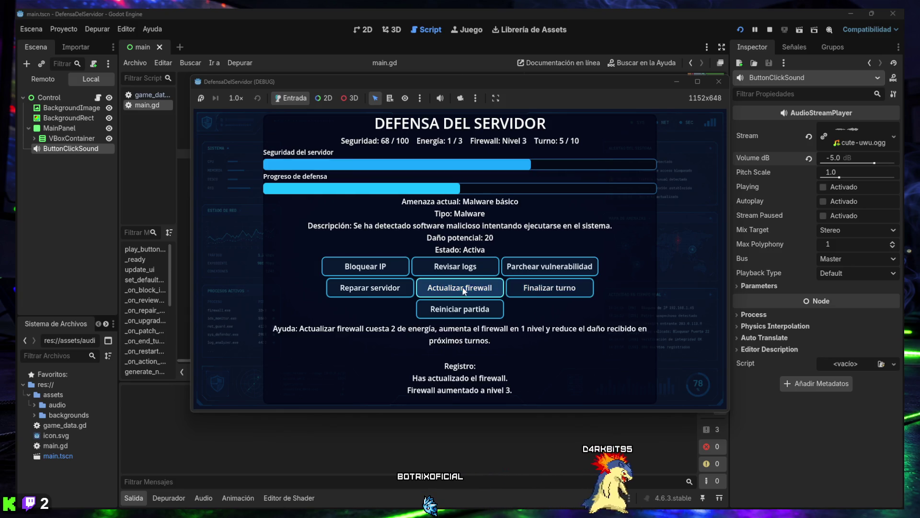
pyautogui.click(459, 289)
pyautogui.click(546, 290)
# Block an IP, review logs and repair the server across the next few turns
pyautogui.click(369, 268)
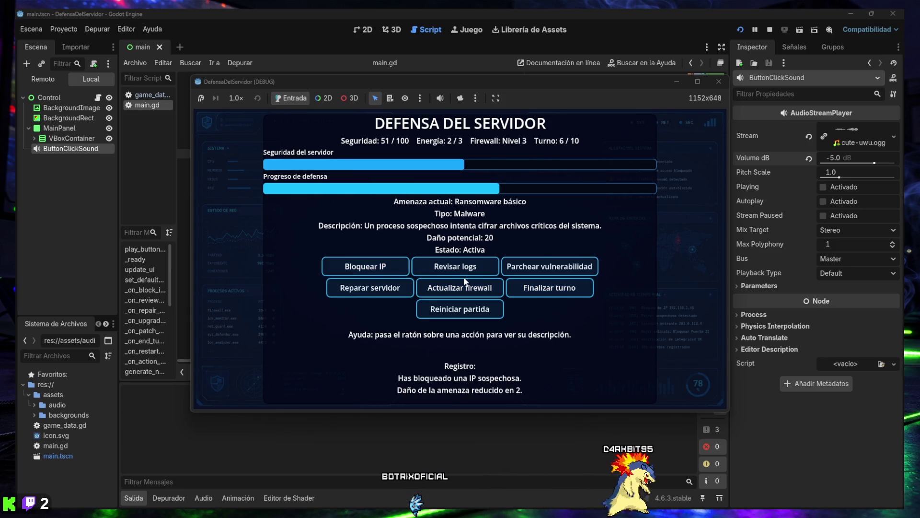
pyautogui.click(477, 270)
pyautogui.click(532, 290)
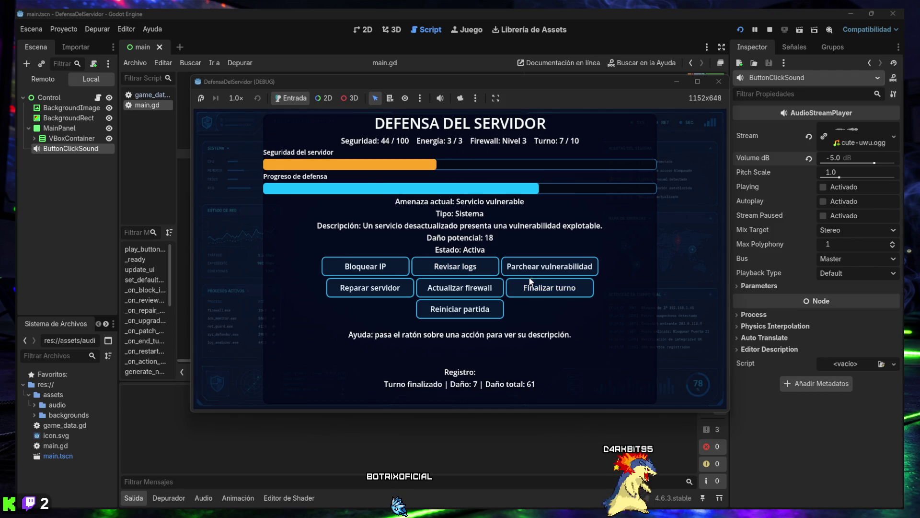
pyautogui.click(369, 289)
pyautogui.click(519, 297)
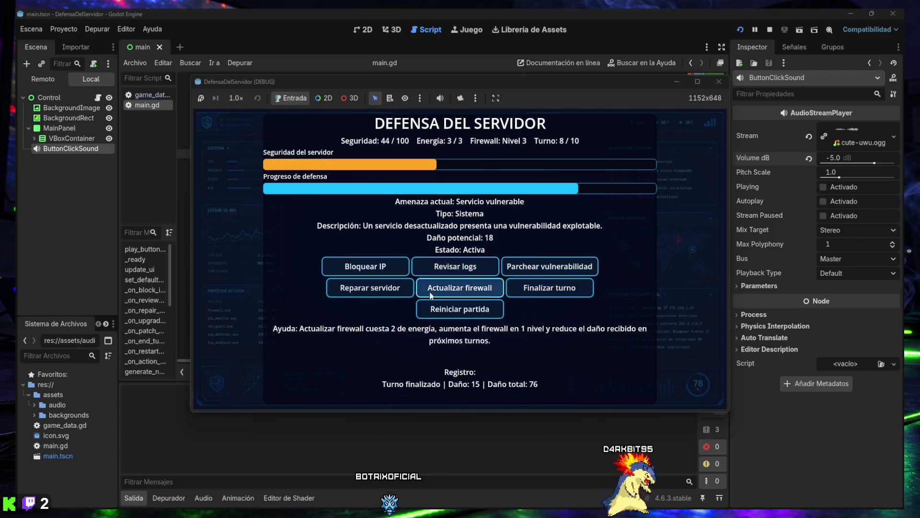
pyautogui.click(398, 292)
pyautogui.click(549, 289)
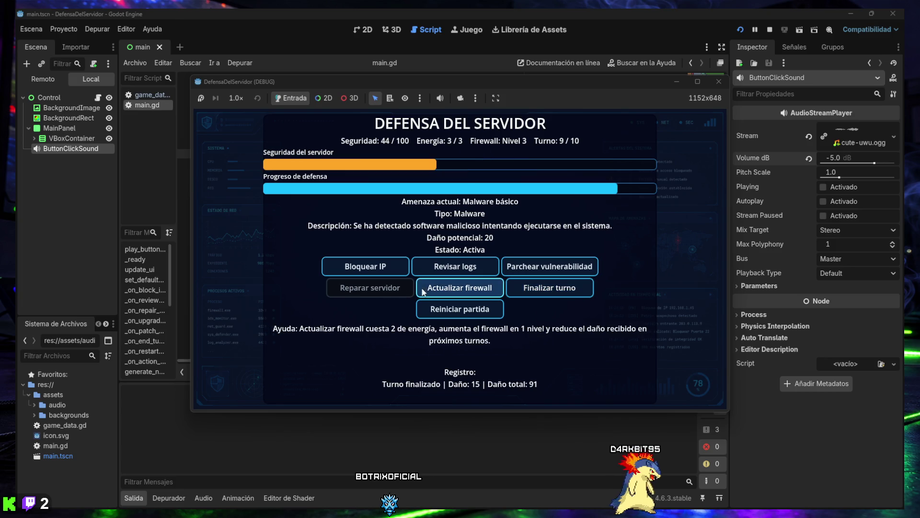
# Finish turn 10, restart the game from turn 1 and close the game window
pyautogui.click(431, 270)
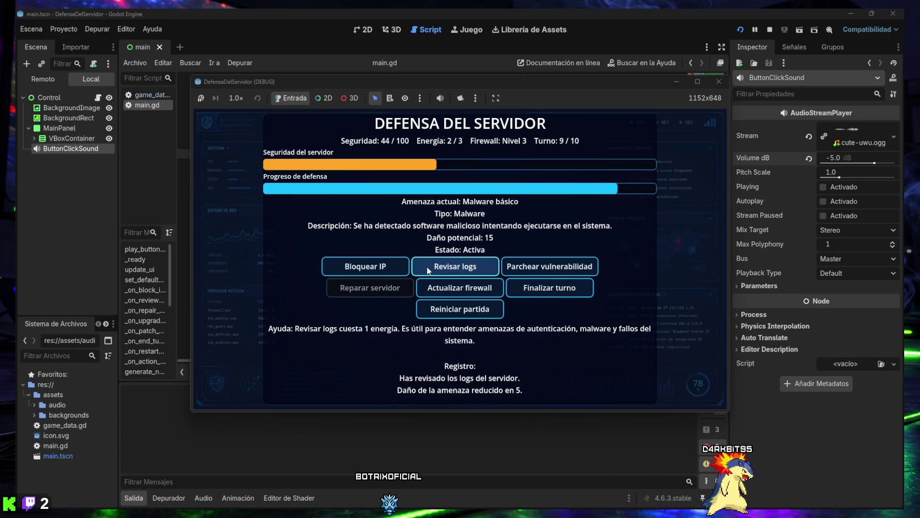
pyautogui.click(431, 270)
pyautogui.click(516, 287)
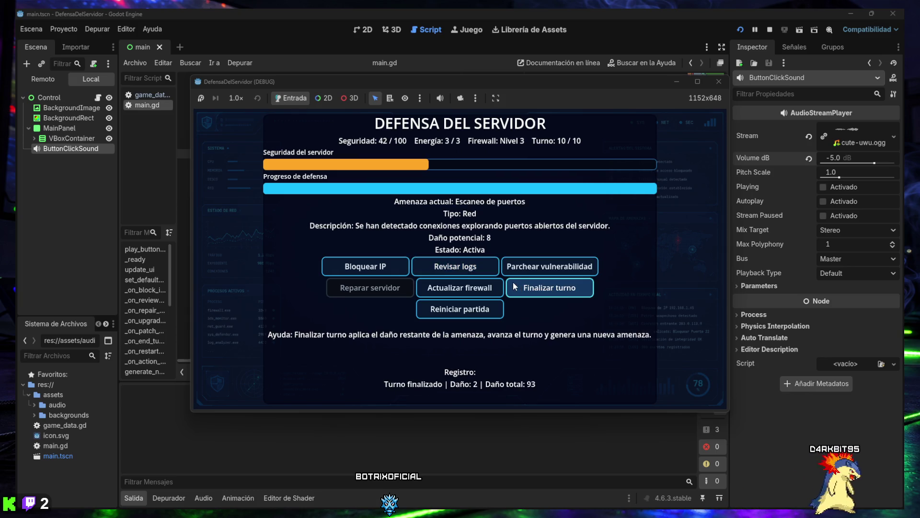
pyautogui.click(382, 267)
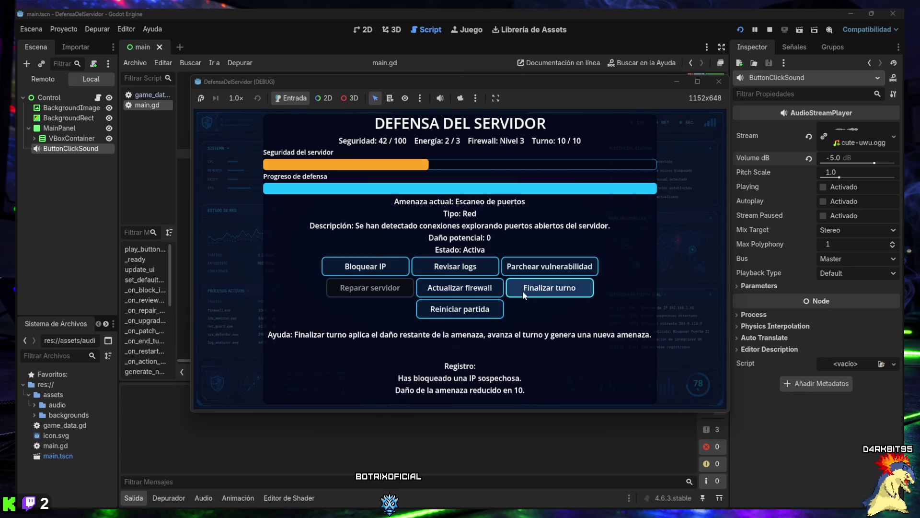
pyautogui.click(524, 294)
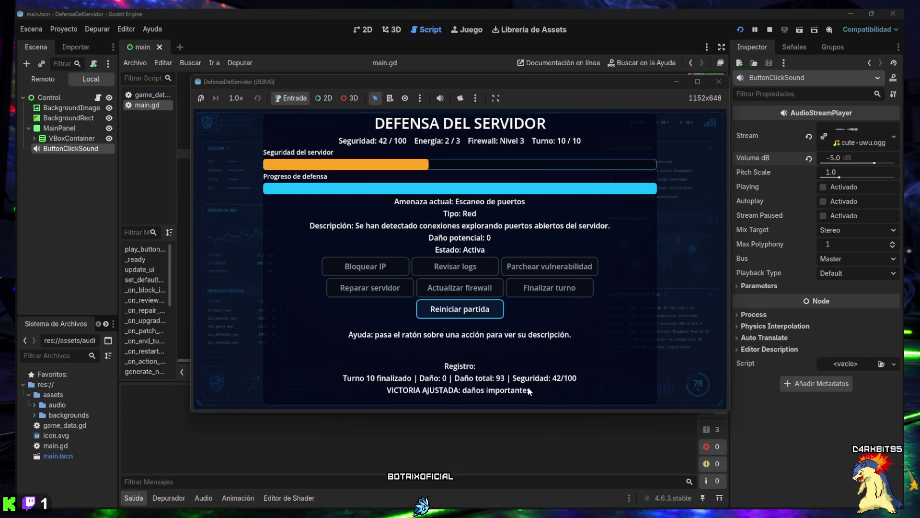
pyautogui.click(467, 311)
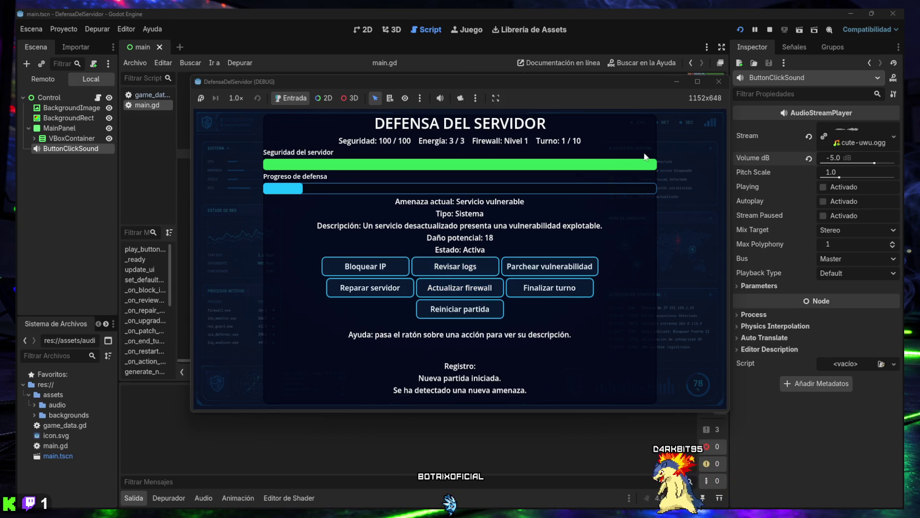
pyautogui.click(720, 85)
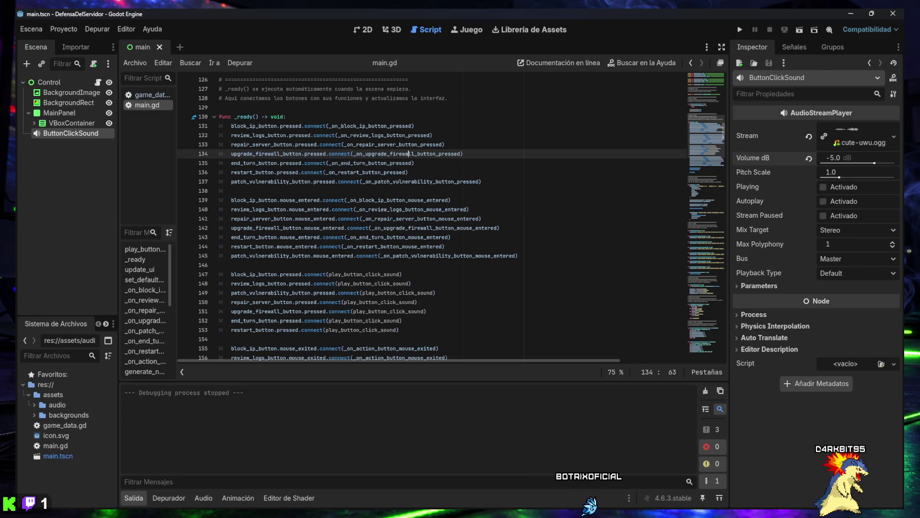
# Run the project again, repair the server over several turns, then stop the game
pyautogui.click(744, 30)
pyautogui.click(393, 290)
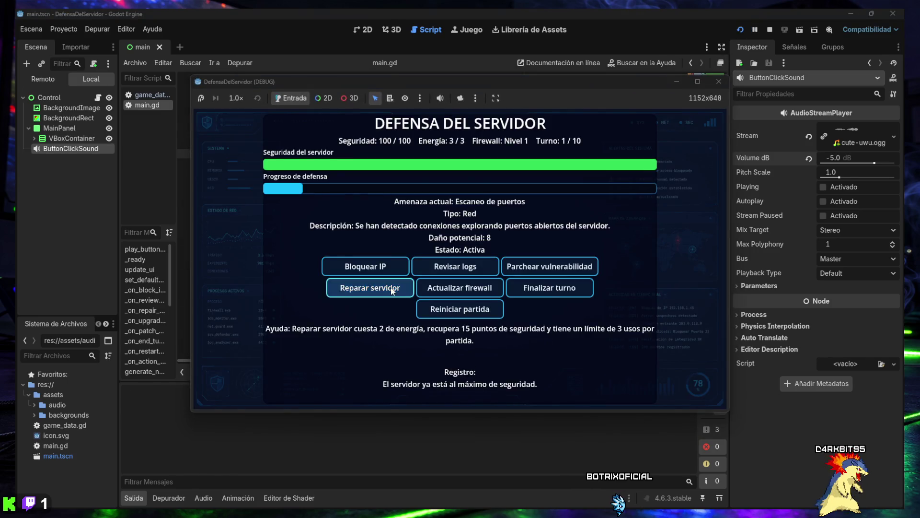
pyautogui.click(549, 288)
pyautogui.click(370, 288)
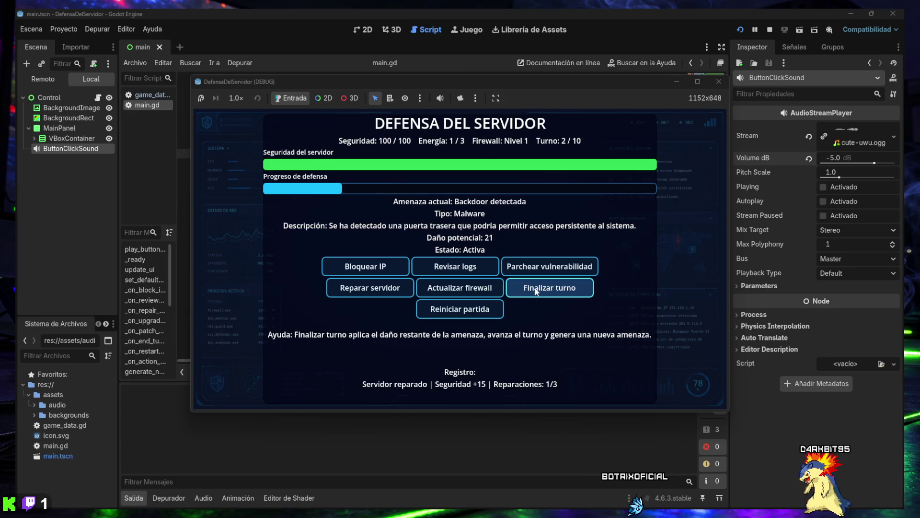
pyautogui.click(550, 288)
pyautogui.click(549, 288)
pyautogui.click(370, 288)
pyautogui.click(550, 287)
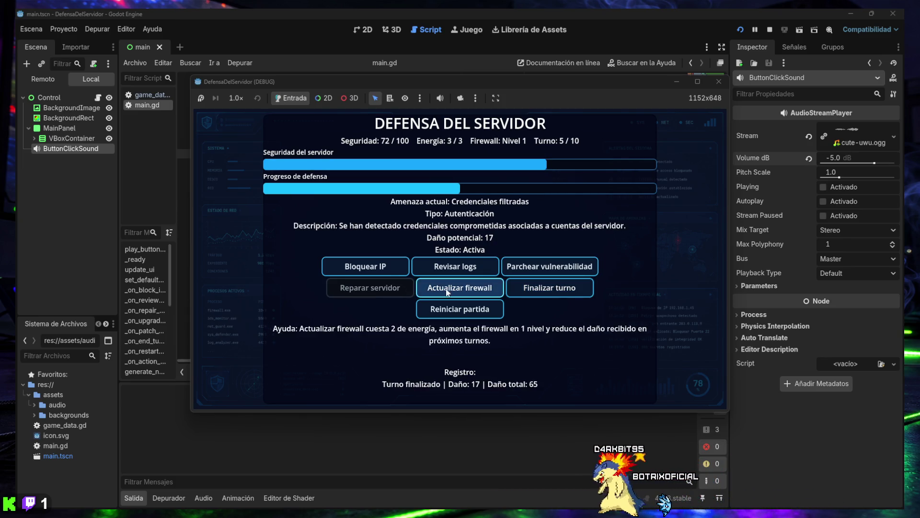
pyautogui.click(712, 85)
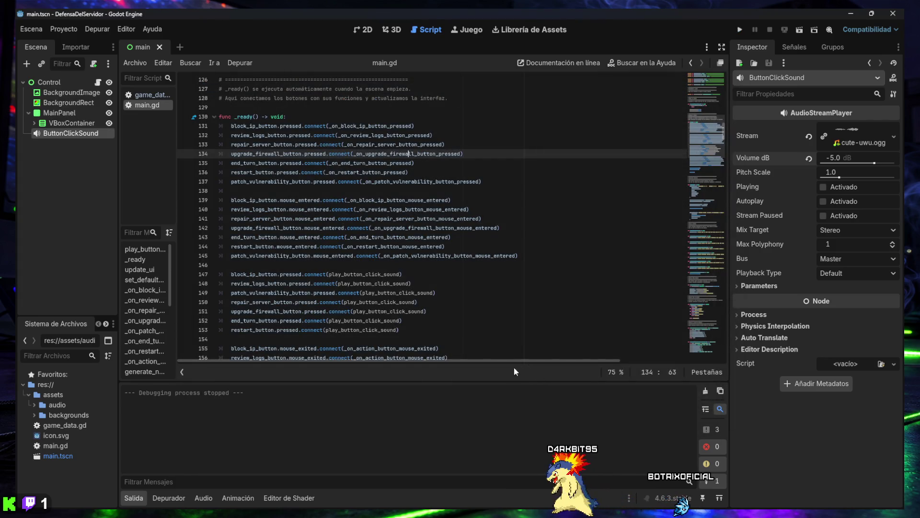
# Collapse the Salida output panel to show more of main.gd's _ready function
pyautogui.click(139, 499)
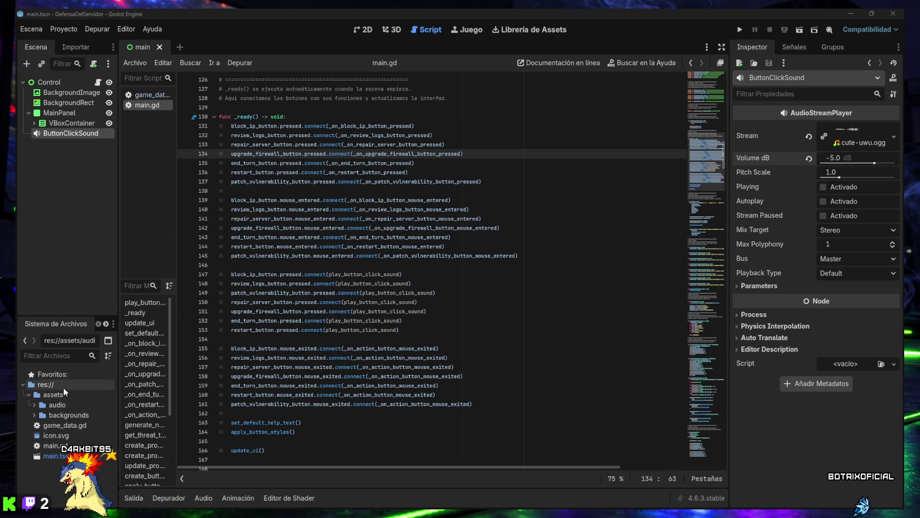
# Expand assets/audio in the FileSystem dock to list cute-uwu.ogg, then switch to File Explorer
pyautogui.click(33, 405)
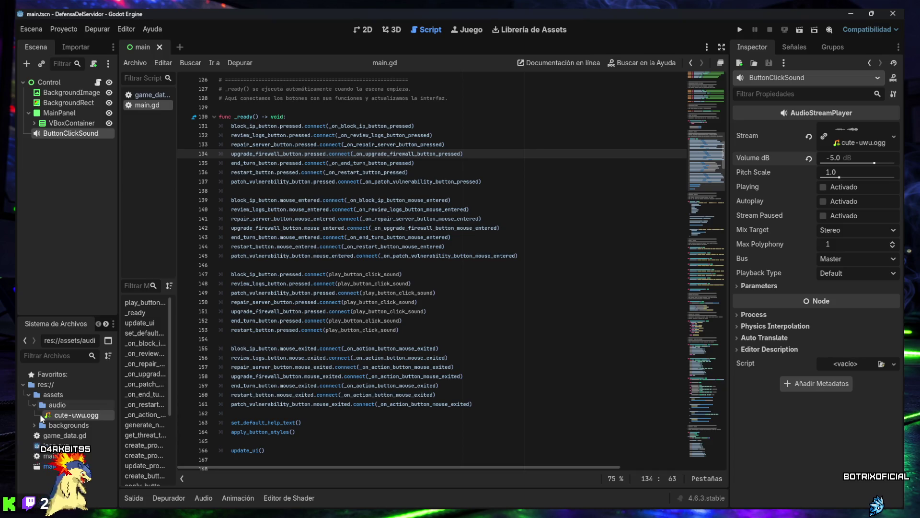
pyautogui.moveTo(389, 512)
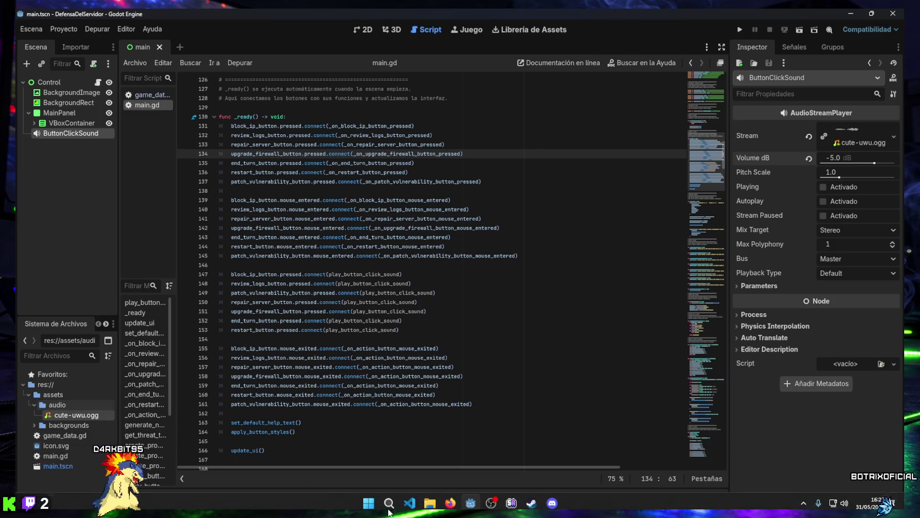
pyautogui.click(433, 506)
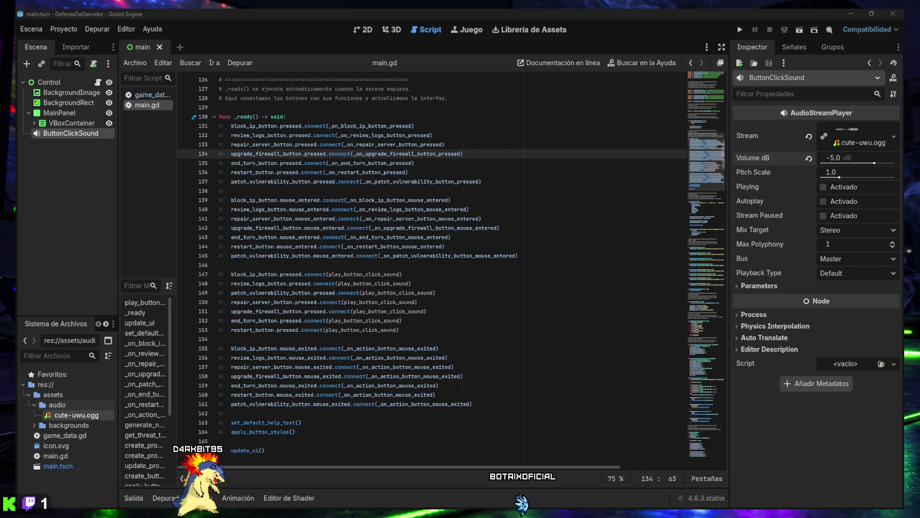
pyautogui.hotkey('alt', 'Tab')
# Return to Godot, dismiss the audio folder's context menu, and clear the node selection
pyautogui.press('Escape')
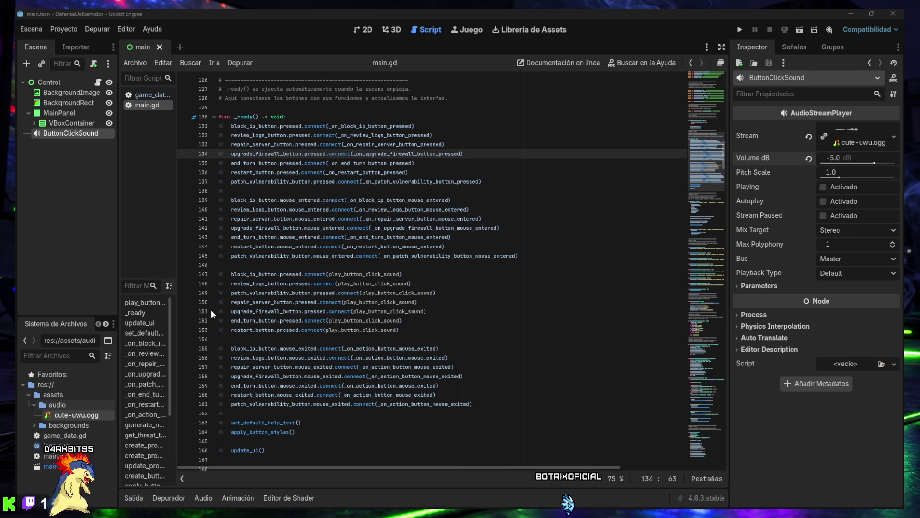
pyautogui.rightClick(53, 404)
pyautogui.click(116, 497)
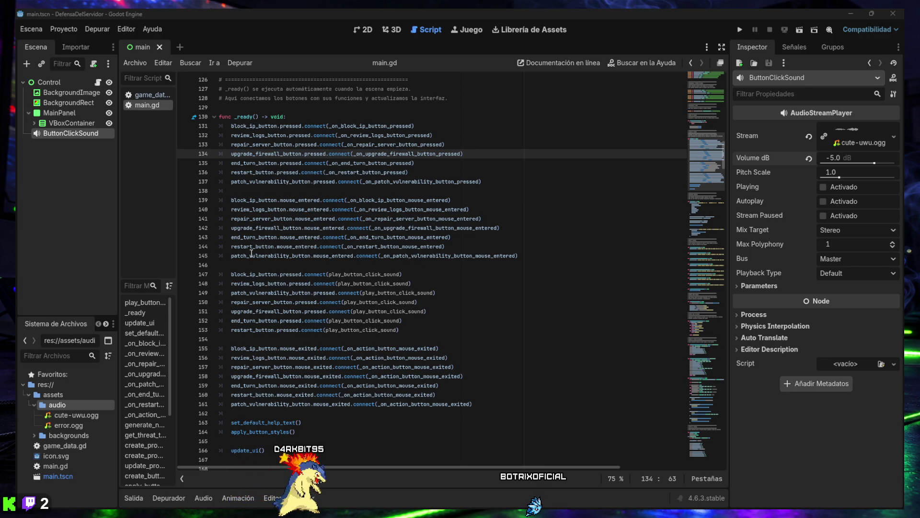
pyautogui.click(56, 145)
# Duplicate the ButtonClickSound node and rename the copy to ErrorSound
pyautogui.click(57, 136)
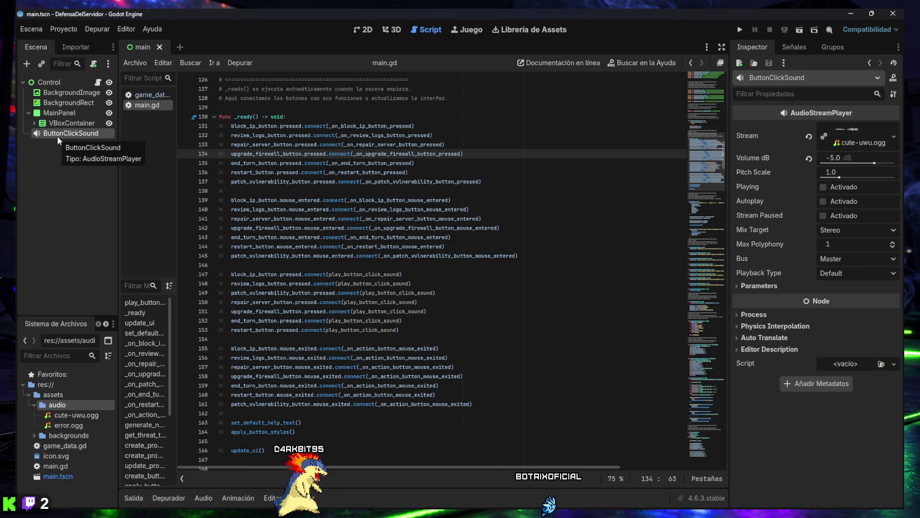
pyautogui.hotkey('ctrl', 'd')
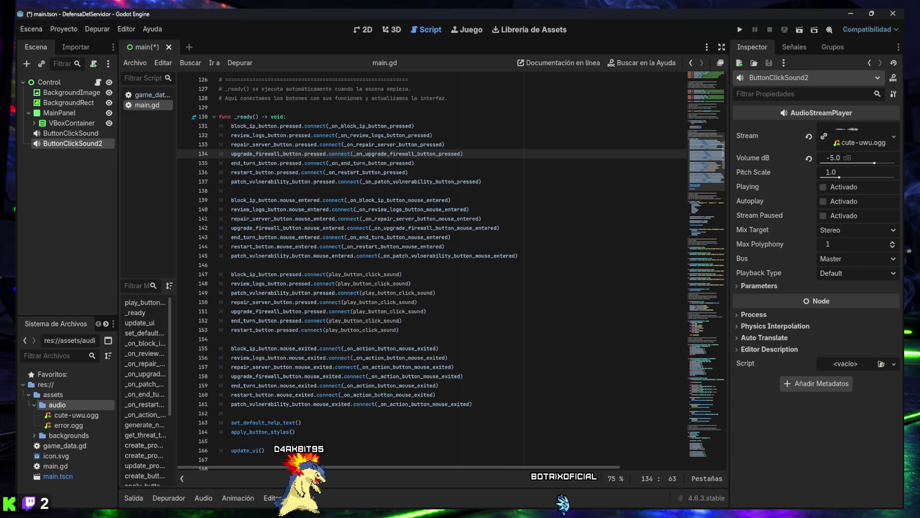
pyautogui.click(73, 170)
pyautogui.click(62, 144)
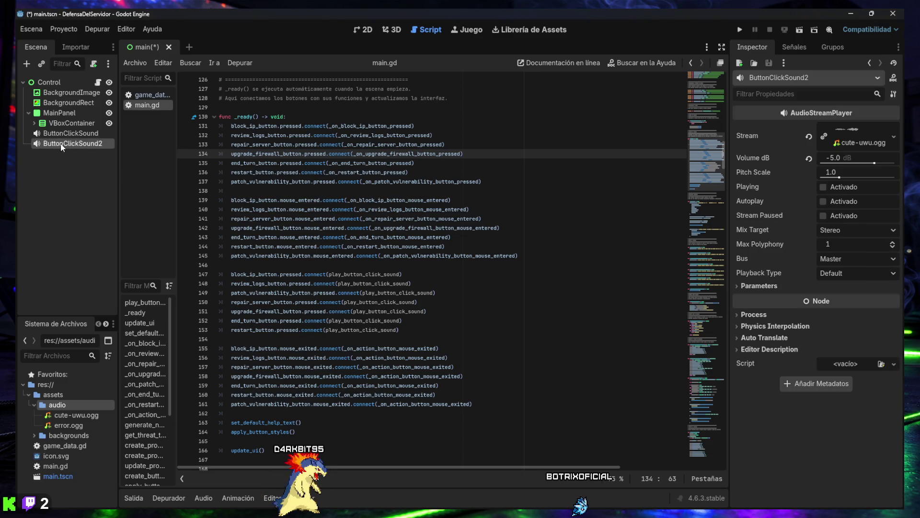
pyautogui.doubleClick(62, 144)
pyautogui.write('ErrorSound')
pyautogui.press('Return')
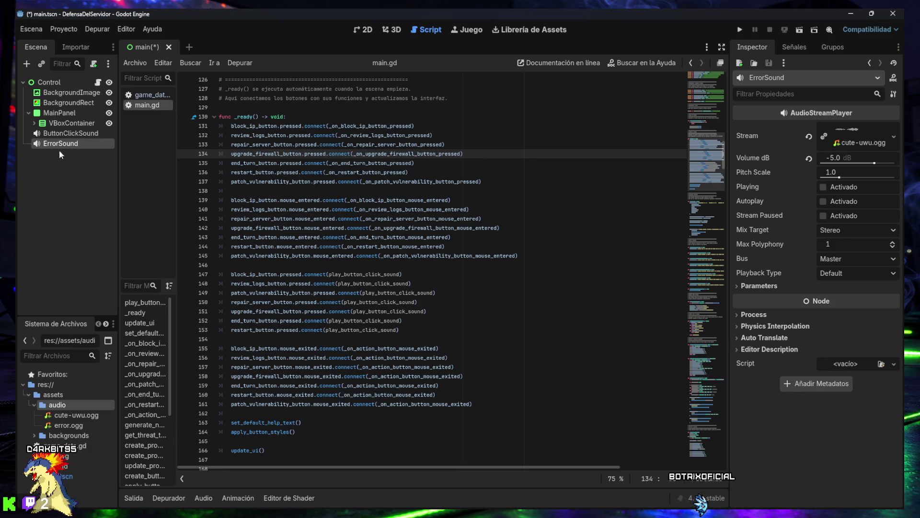
# Set ErrorSound's Stream to error.ogg via Quick Load
pyautogui.click(62, 134)
pyautogui.click(58, 142)
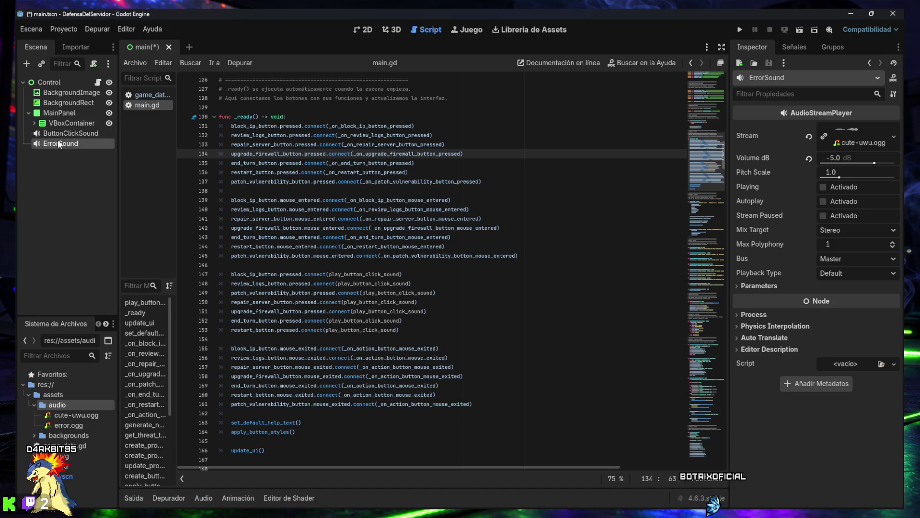
pyautogui.click(893, 142)
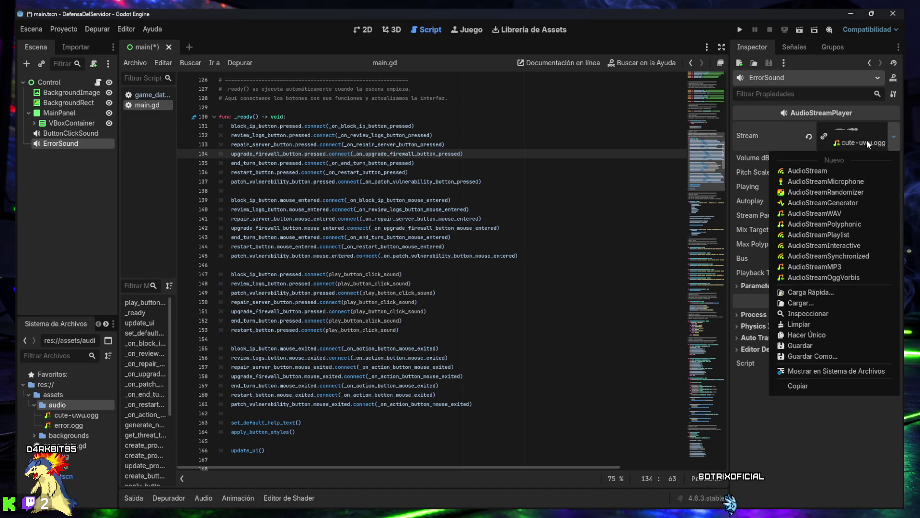
pyautogui.click(859, 143)
pyautogui.click(858, 141)
pyautogui.click(854, 129)
pyautogui.click(855, 131)
pyautogui.click(856, 135)
pyautogui.click(893, 142)
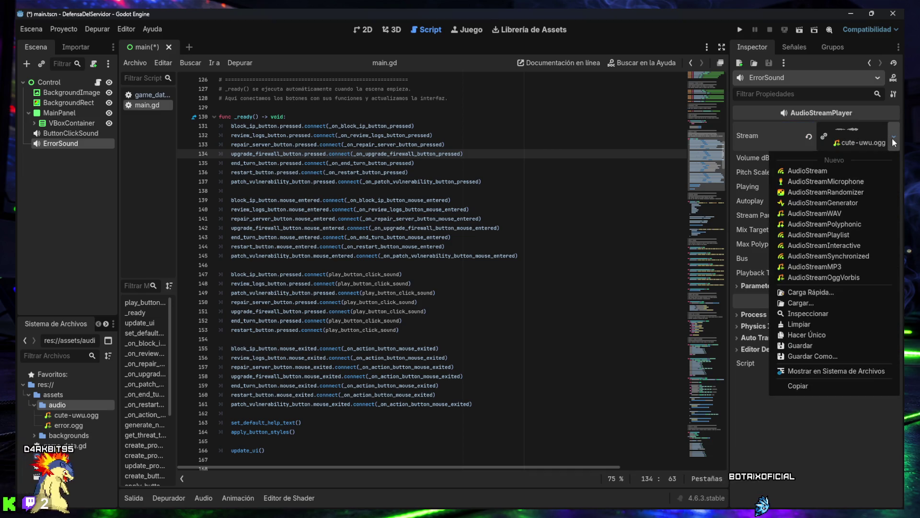
pyautogui.click(815, 292)
pyautogui.doubleClick(326, 171)
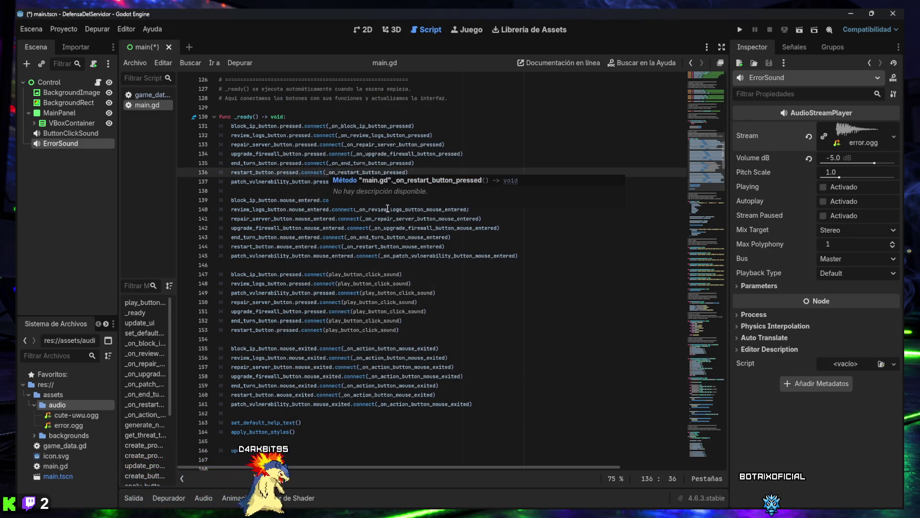
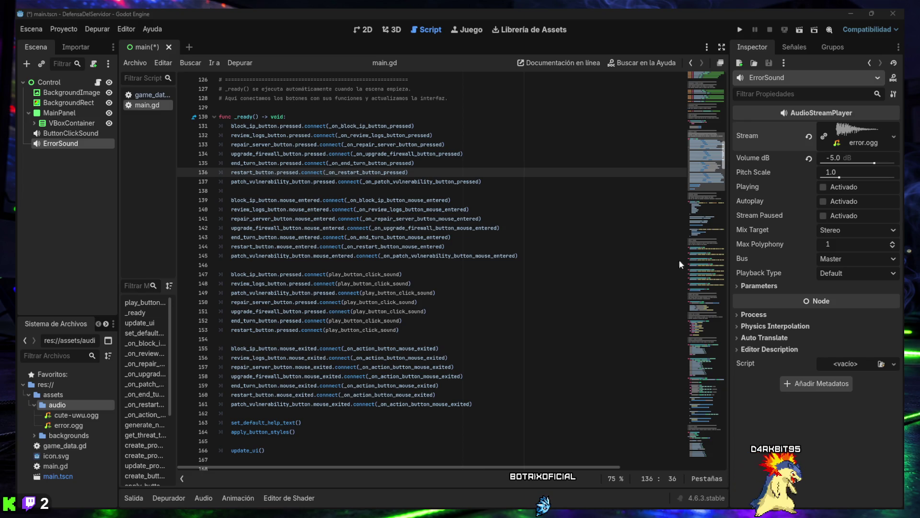
pyautogui.click(436, 296)
pyautogui.hotkey('ctrl', 'f')
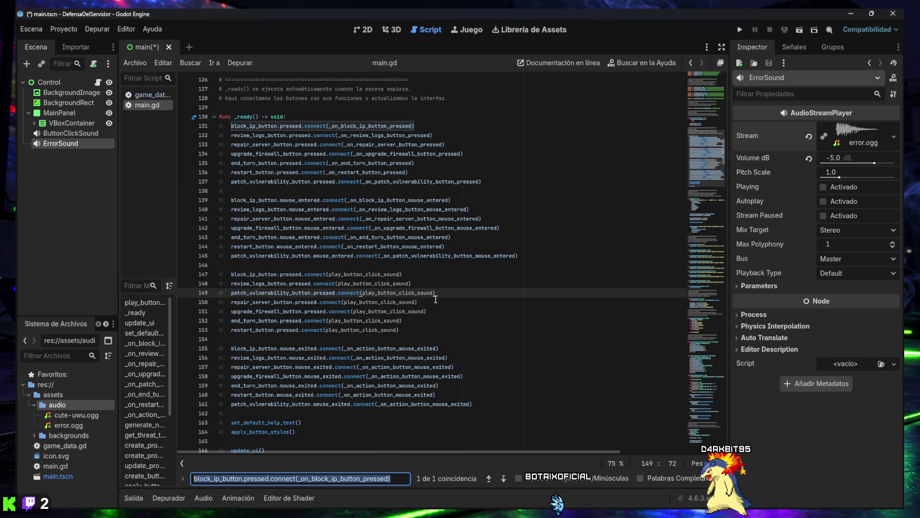
pyautogui.write('@onready var button_click_sound: AudioStreamPlayer = $ButtonClickSound')
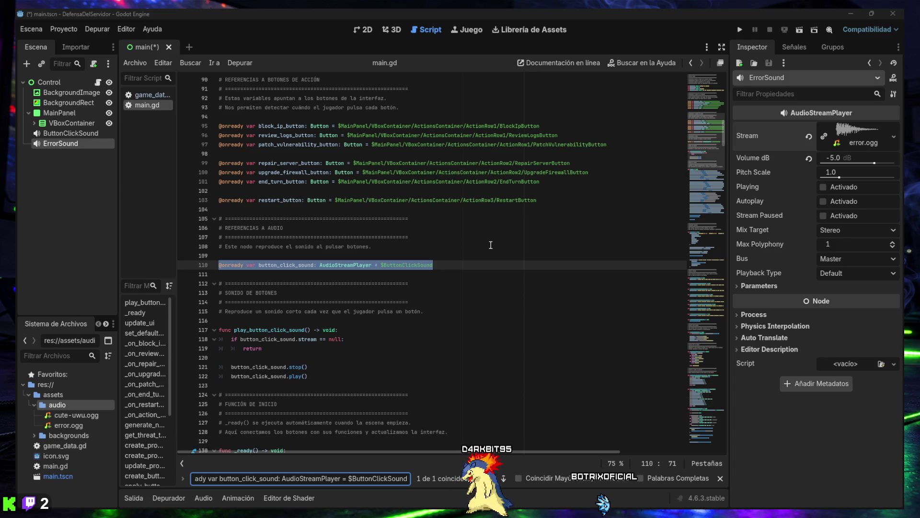
pyautogui.click(431, 276)
pyautogui.write('@onready var error_sound: AudioStreamPlayer = $ErrorSound')
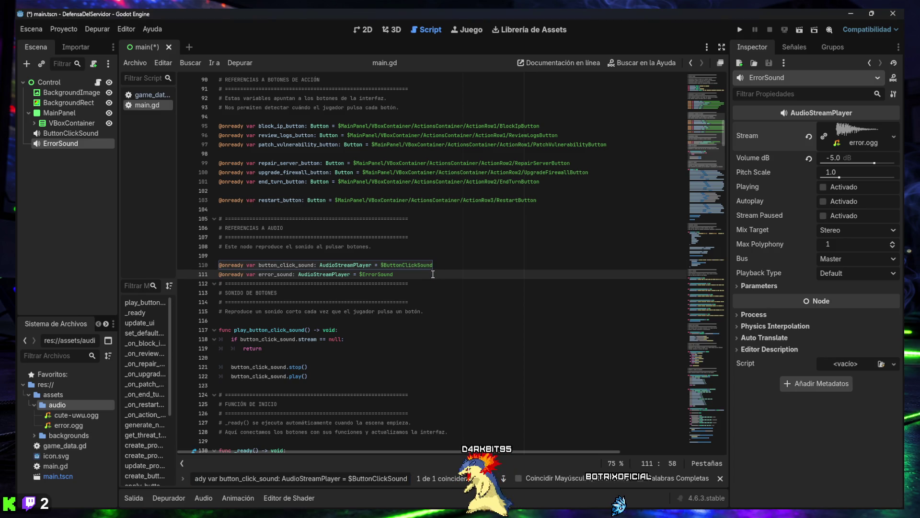
pyautogui.press('Return')
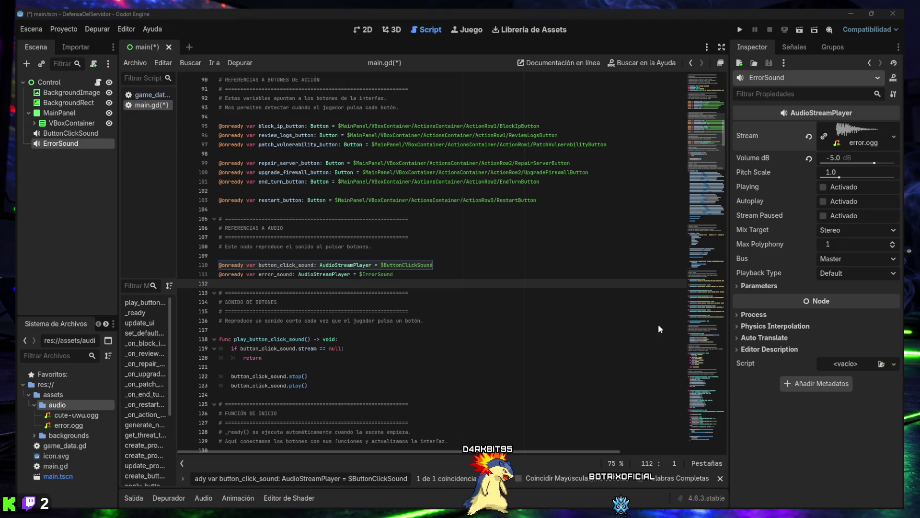
# Paste the play_error_sound() function block after play_button_click_sound()
pyautogui.scroll(-2, 408, 331)
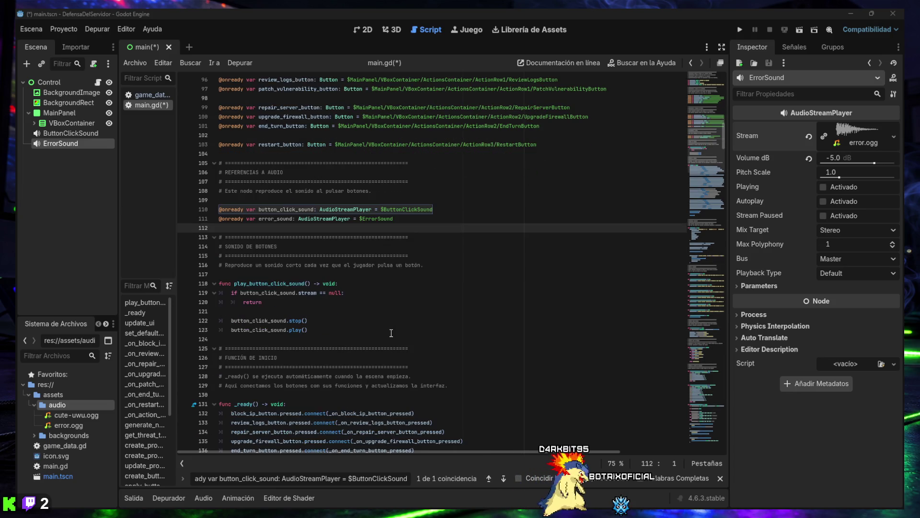
pyautogui.click(344, 340)
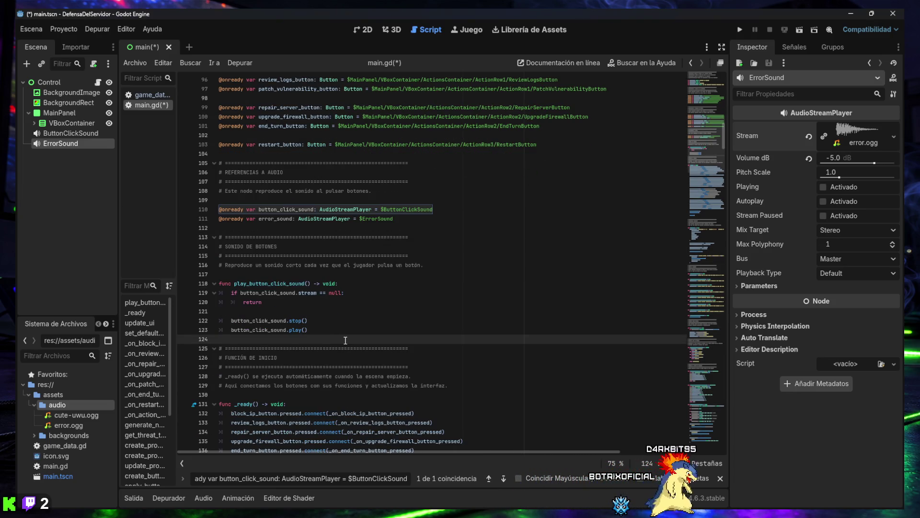
pyautogui.press('Return')
pyautogui.hotkey('ctrl', 'v')
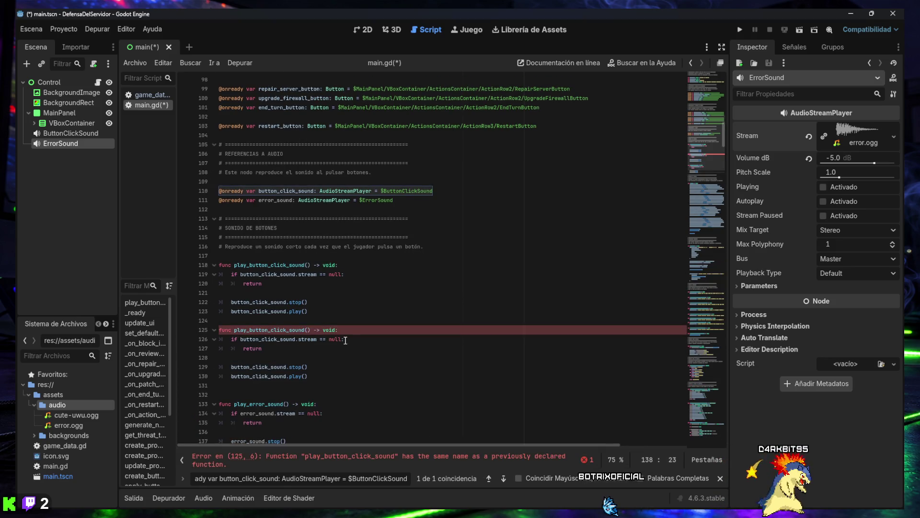
pyautogui.scroll(-2, 345, 340)
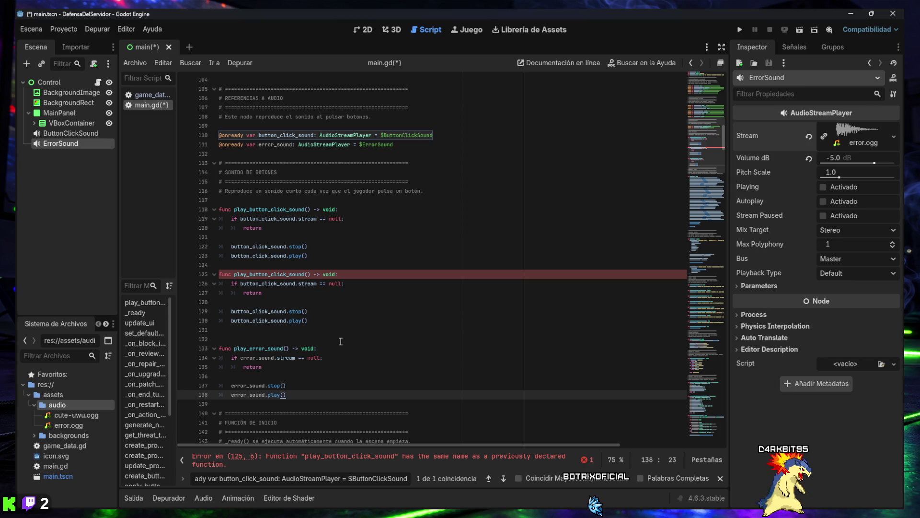
pyautogui.scroll(1, 340, 341)
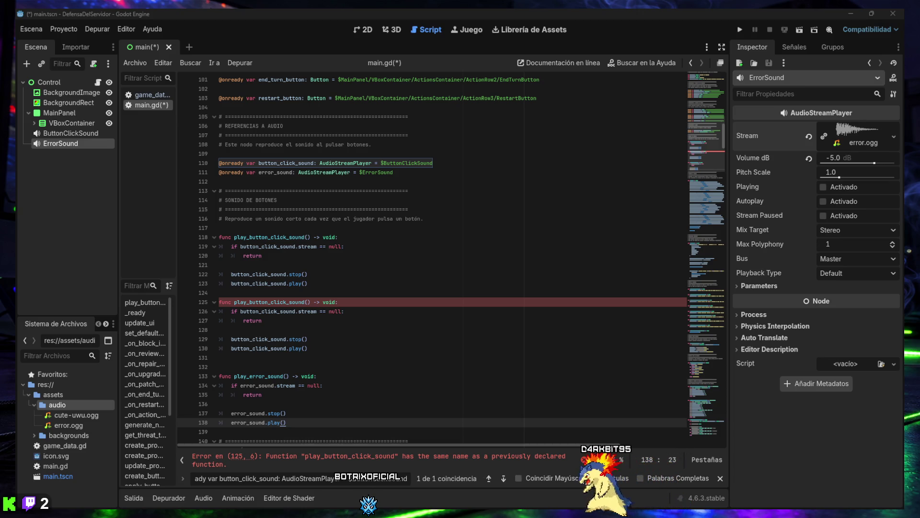
# Find and select the seven click-sound connection lines (163–169) in _ready()
pyautogui.hotkey('ctrl', 'f')
pyautogui.write('block_ip_button.pressed.connect(play_button_click_sound)')
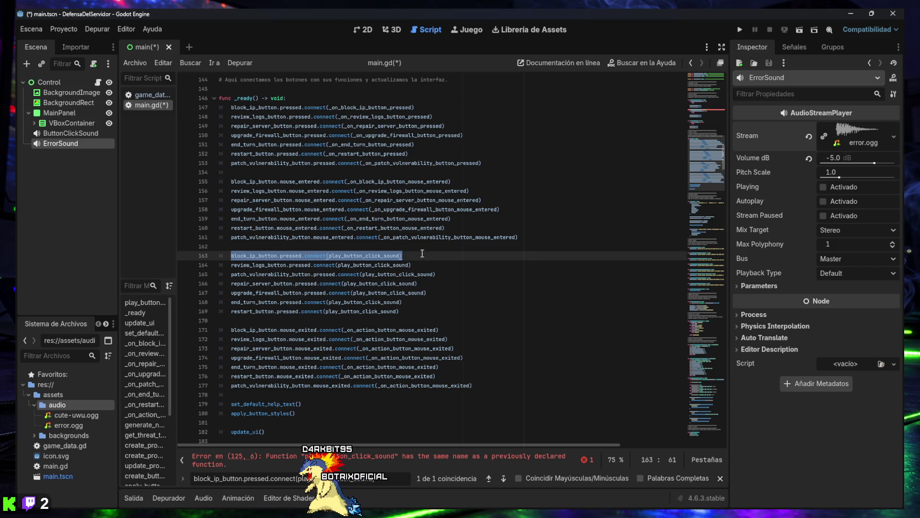
pyautogui.moveTo(232, 257)
pyautogui.mouseDown()
pyautogui.moveTo(241, 255)
pyautogui.moveTo(232, 257)
pyautogui.mouseUp()
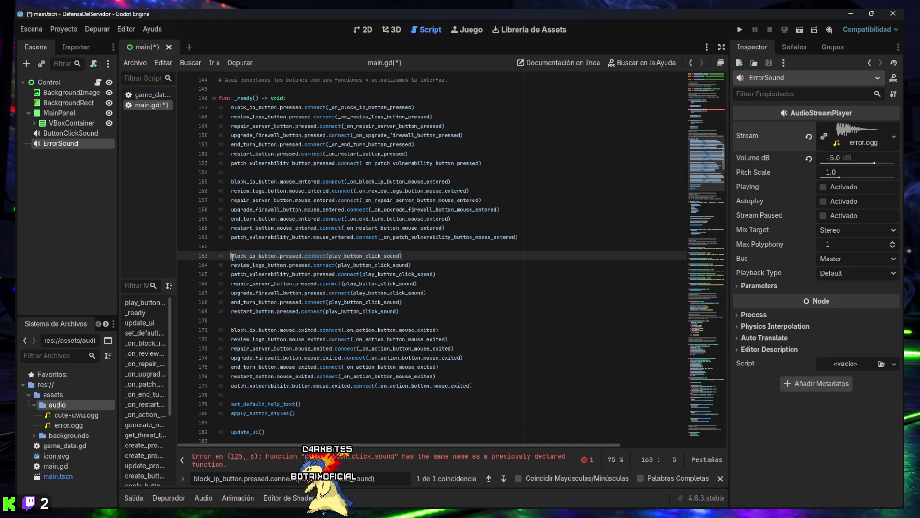
pyautogui.keyDown('shift'); pyautogui.click(428, 265); pyautogui.keyUp('shift')
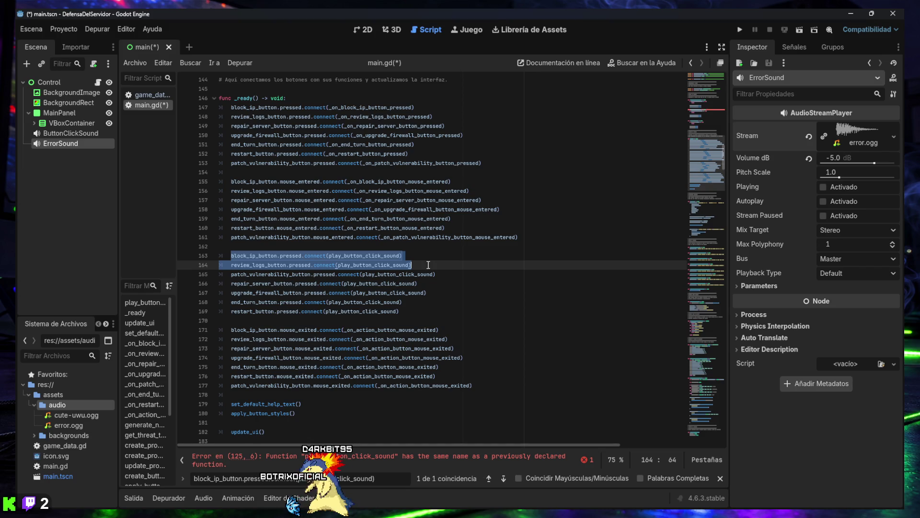
pyautogui.keyDown('shift'); pyautogui.click(414, 311); pyautogui.keyUp('shift')
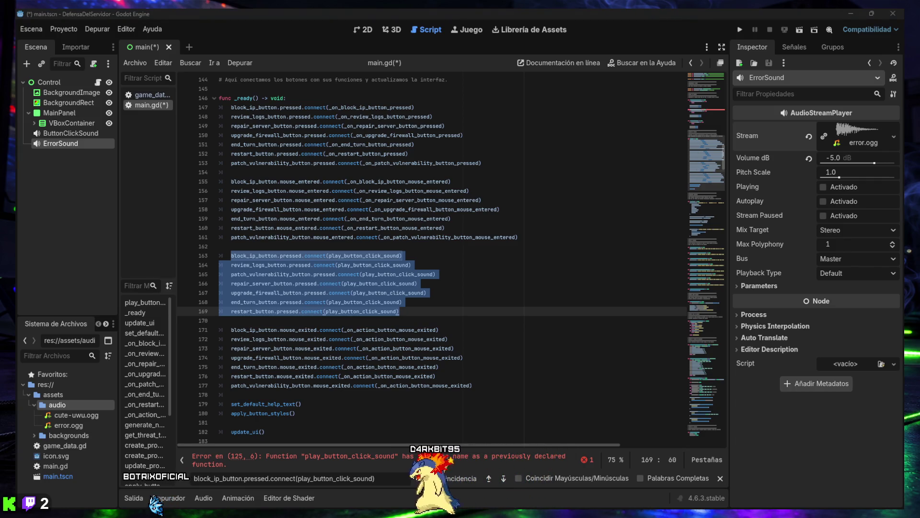
pyautogui.click(421, 312)
pyautogui.moveTo(421, 312); pyautogui.dragTo(222, 257)
# Replace them with each button's pressed.connect handler lines, indented one level
pyautogui.write('block_ip_button.pressed.connect(_on_block_ip_button_pressed) review_logs_button.pressed.connect(_on_review_logs_button_pressed) repair_server_button.pressed.connect(_on_repair_server_button_pressed) upgrade_firewall_button.pressed.connect(_on_upgrade_firewall_button_pressed) end_turn_button.pressed.connect(_on_end_turn_button_pressed) restart_button.pressed.connect(_on_restart_button_pressed) patch_vulnerability_button.pressed.connect(_on_patch_vulnerability_button_pressed)')
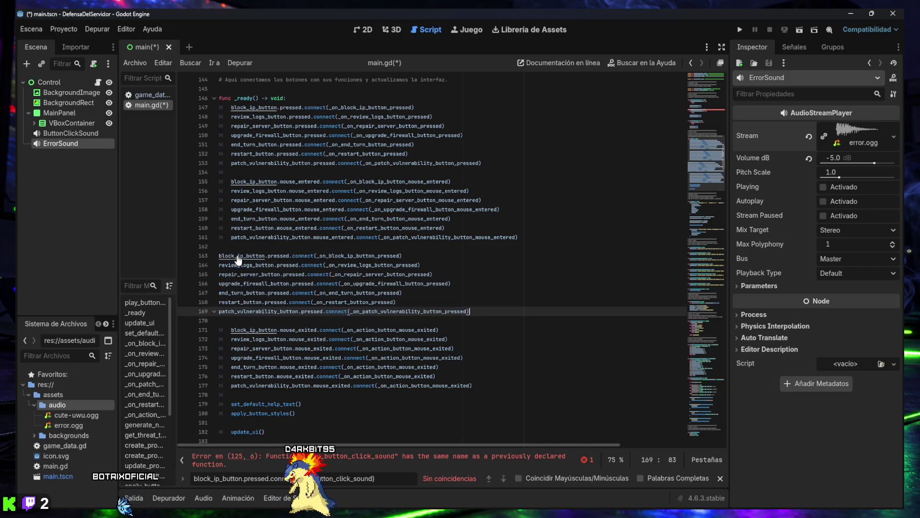
pyautogui.moveTo(481, 311); pyautogui.dragTo(166, 256)
pyautogui.hotkey('ctrl', 'c')
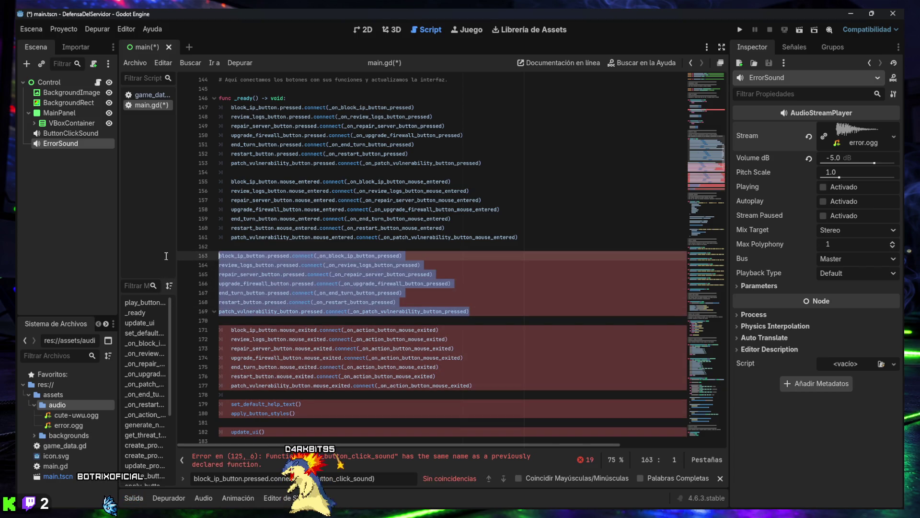
pyautogui.press('Tab')
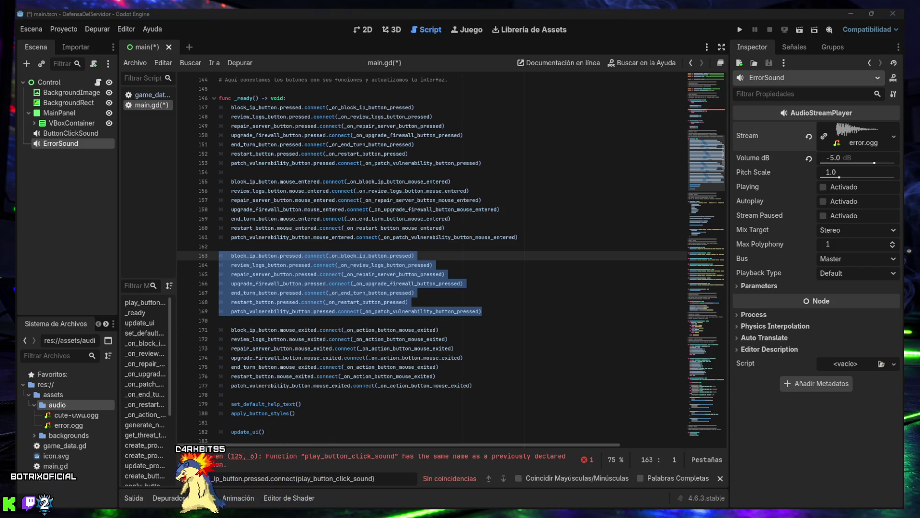
pyautogui.tripleClick(405, 476)
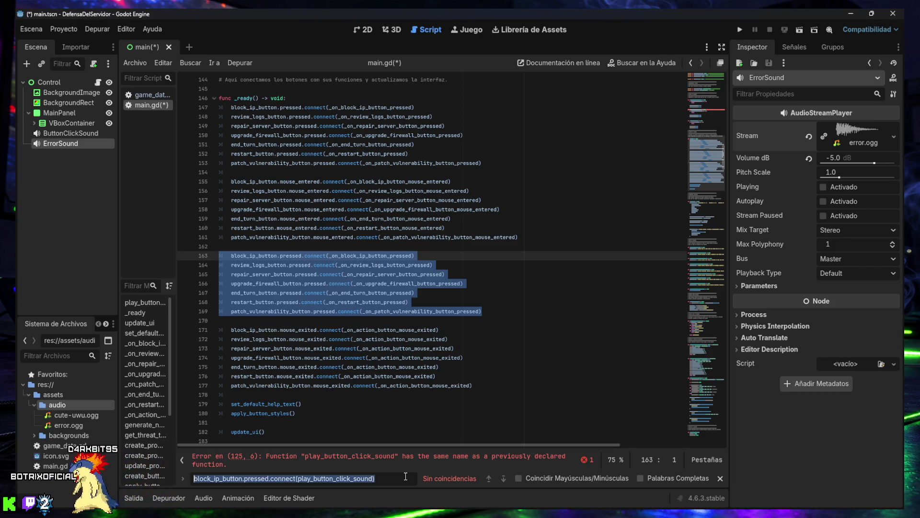
# Review _on_block_ip_button_pressed(), then undo to restore the seven click-sound connections
pyautogui.write('func _on_block_ip_button_pressed() -> void:')
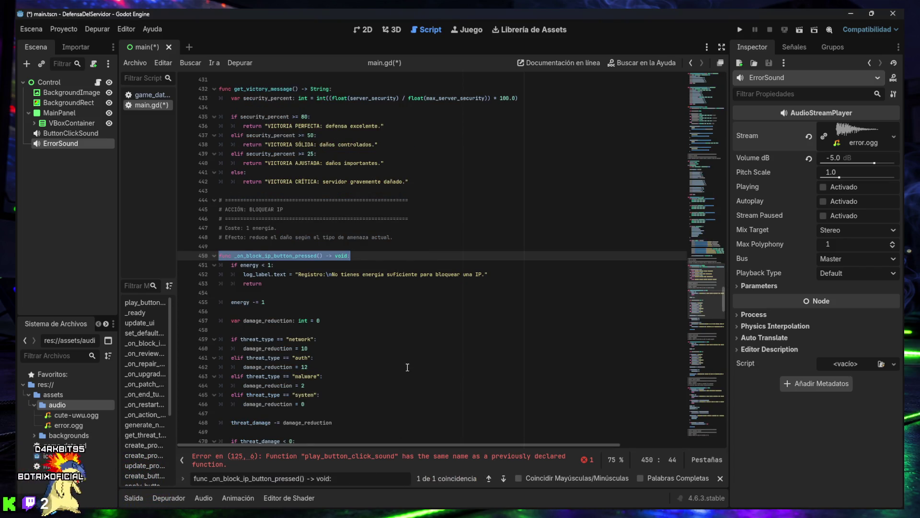
pyautogui.scroll(-4, 408, 367)
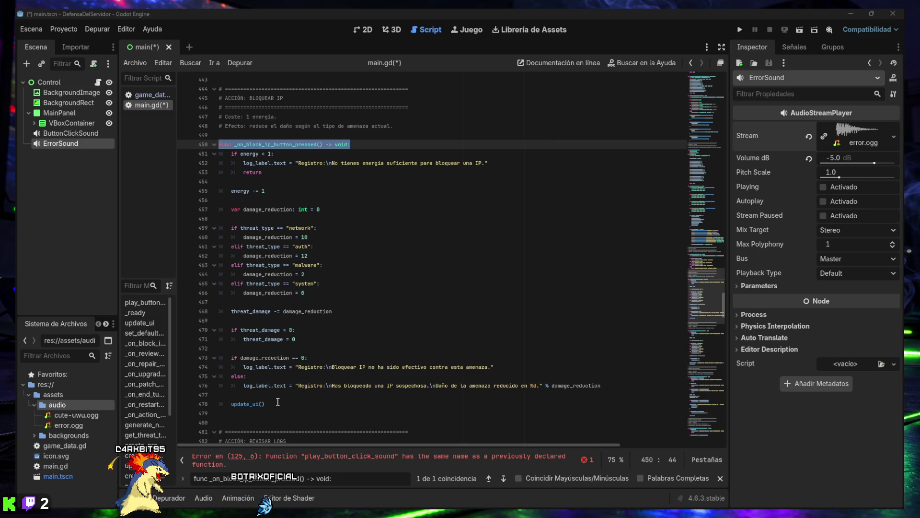
pyautogui.click(383, 348)
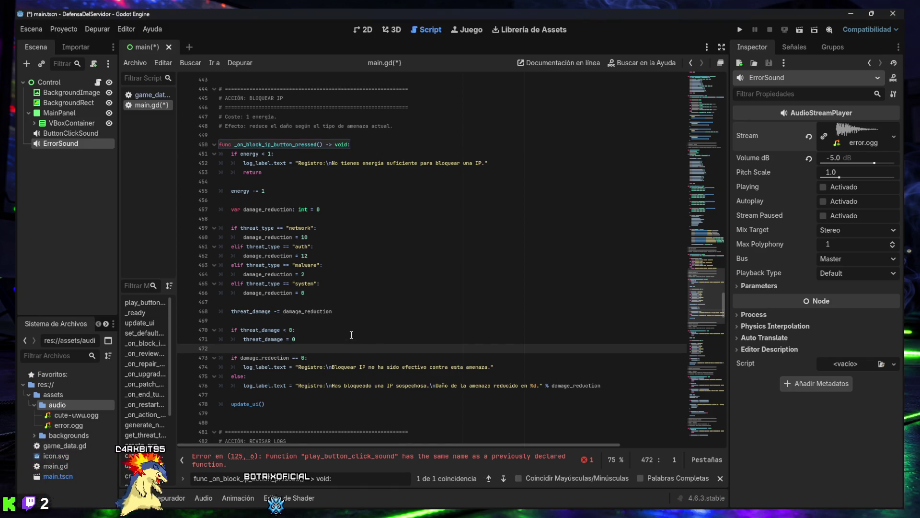
pyautogui.hotkey('ctrl', 'z')
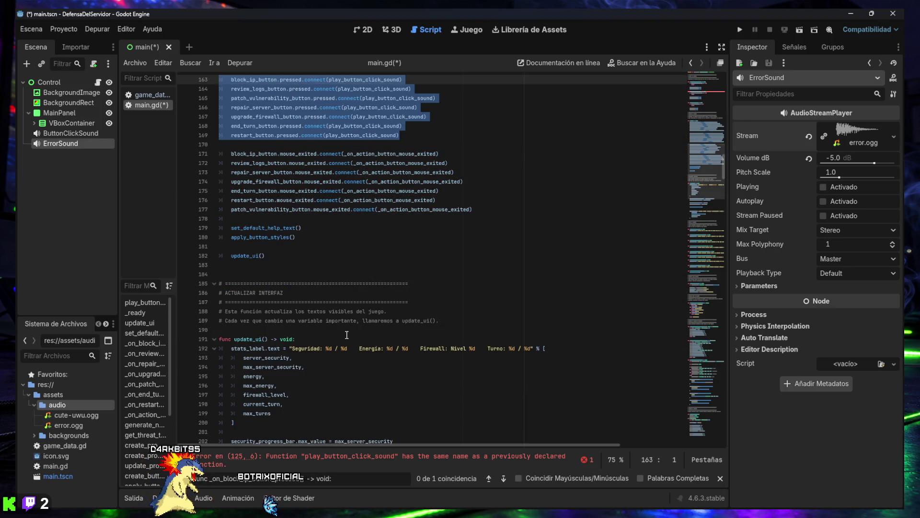
# Undo the duplicated sound-function block, save main.gd error-free, and search for play_button_click_sound
pyautogui.hotkey('ctrl', 'z')
pyautogui.hotkey('ctrl', 'z')
pyautogui.scroll(-7, 346, 334)
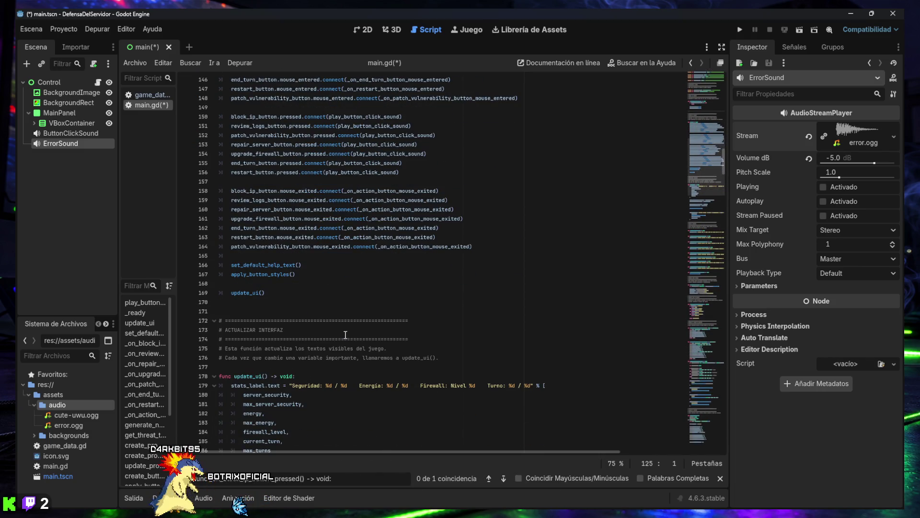
pyautogui.scroll(-1, 345, 334)
pyautogui.click(336, 324)
pyautogui.hotkey('ctrl', 'a')
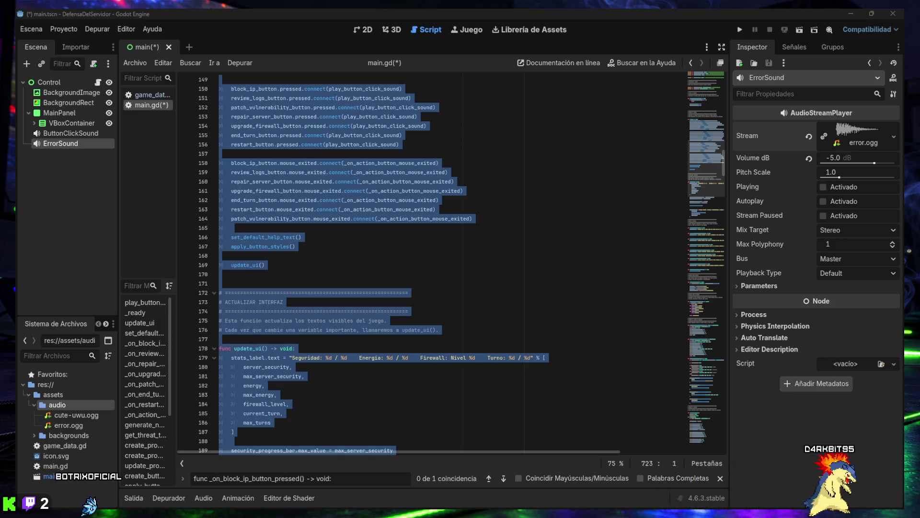
pyautogui.click(357, 302)
pyautogui.hotkey('ctrl', 's')
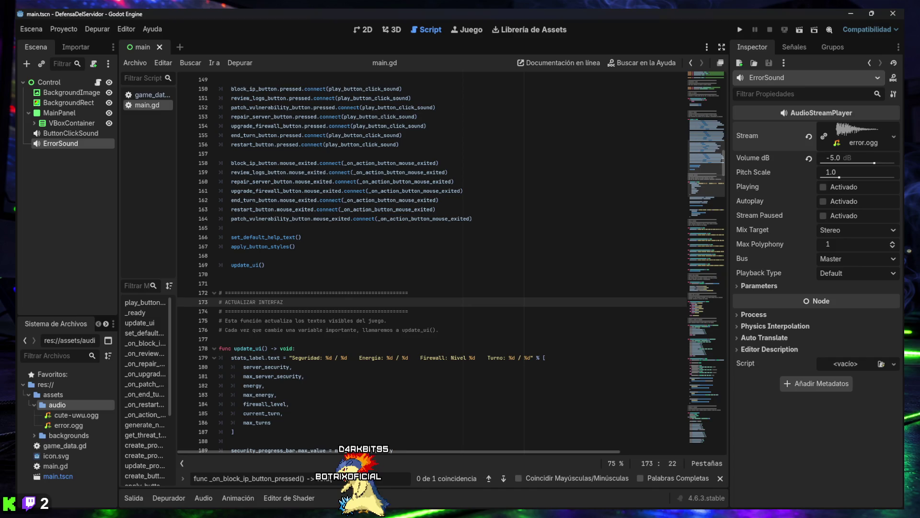
pyautogui.press('BackSpace')
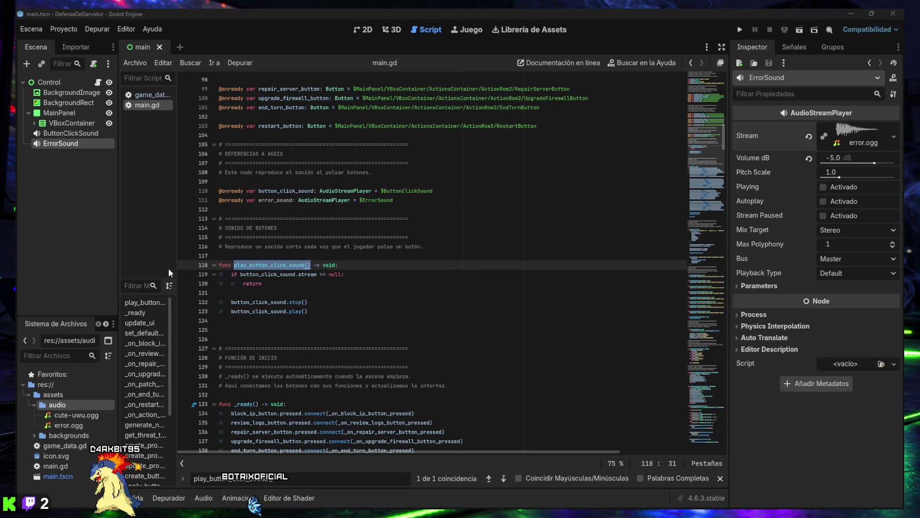
# Paste play_error_sound() under play_button_click_sound(), then select the seven click-sound connection lines
pyautogui.moveTo(308, 312)
pyautogui.mouseDown()
pyautogui.moveTo(210, 286)
pyautogui.moveTo(208, 268)
pyautogui.mouseUp()
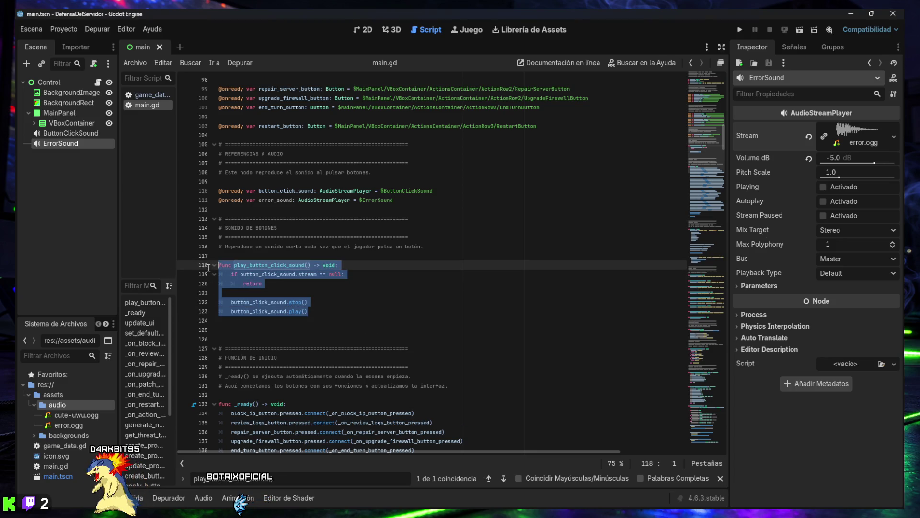
pyautogui.write('func play_button_click_sound() -> void: \tif button_click_sound.stream == null: \t\treturn  \tbutton_click_sound.stop() \tbutton_click_sound.play()   func play_error_sound() -> void: \tif error_sound.stream == null: \t\treturn  \terror_sound.stop() \terror_sound.play()')
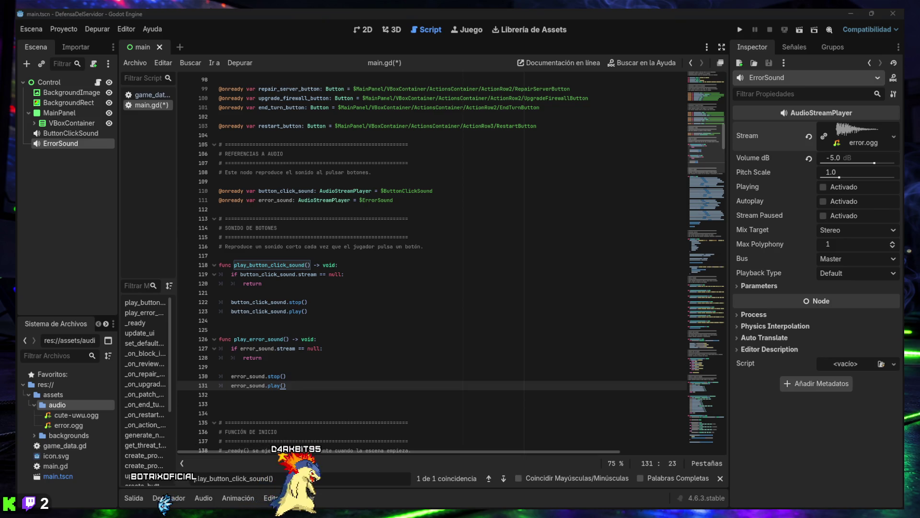
pyautogui.click(375, 302)
pyautogui.hotkey('ctrl', 'f')
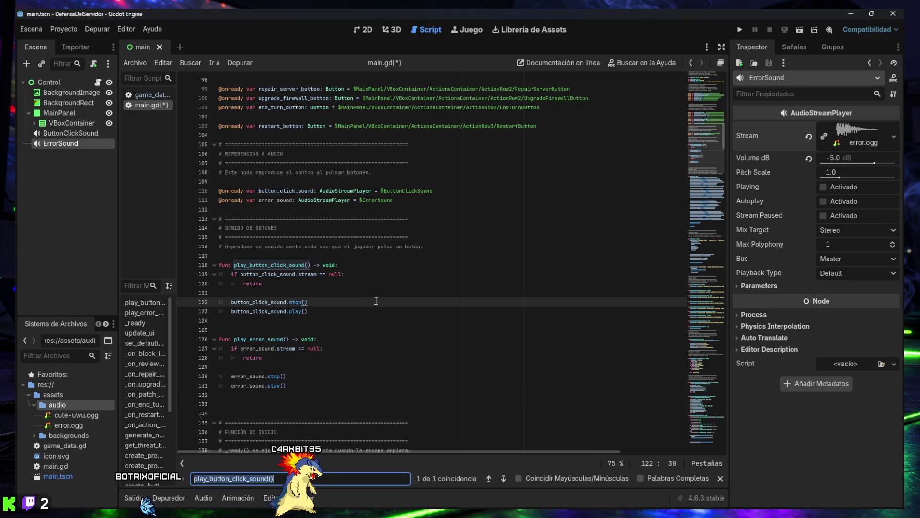
pyautogui.write('block_ip_button.pressed.connect(play_button_click_sound)')
pyautogui.moveTo(402, 320)
pyautogui.mouseDown()
pyautogui.moveTo(221, 320)
pyautogui.moveTo(217, 264)
pyautogui.mouseUp()
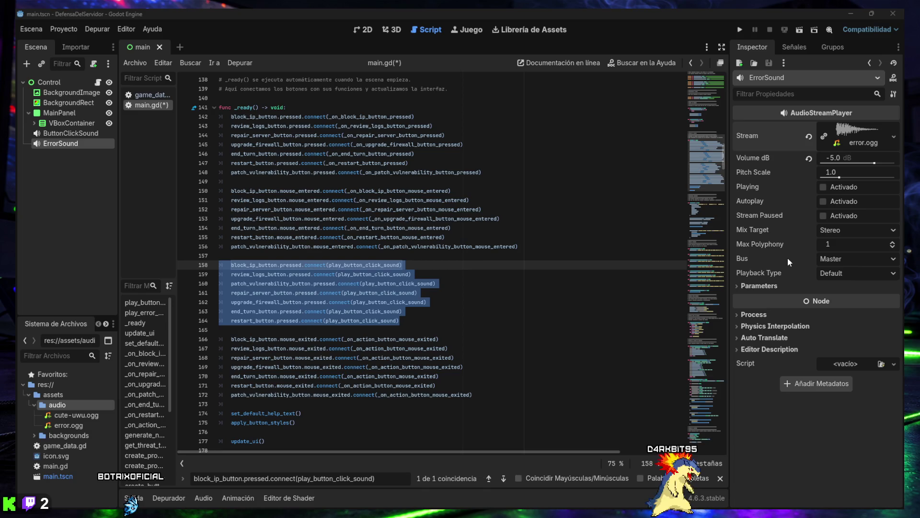
# Replace lines 158–164 with indented connections to each button's own pressed handler
pyautogui.moveTo(405, 323)
pyautogui.mouseDown()
pyautogui.moveTo(369, 321)
pyautogui.moveTo(217, 264)
pyautogui.mouseUp()
pyautogui.hotkey('ctrl', 'v')
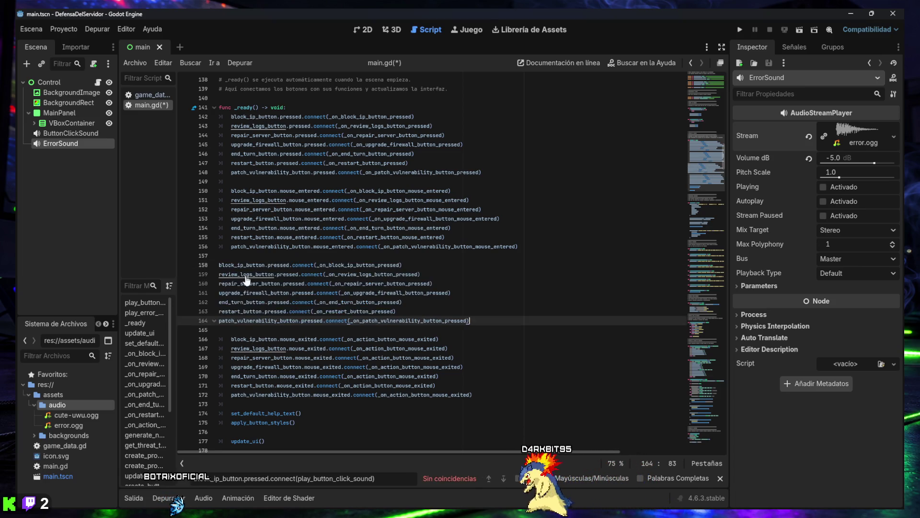
pyautogui.moveTo(469, 320)
pyautogui.mouseDown()
pyautogui.moveTo(191, 280)
pyautogui.moveTo(202, 266)
pyautogui.mouseUp()
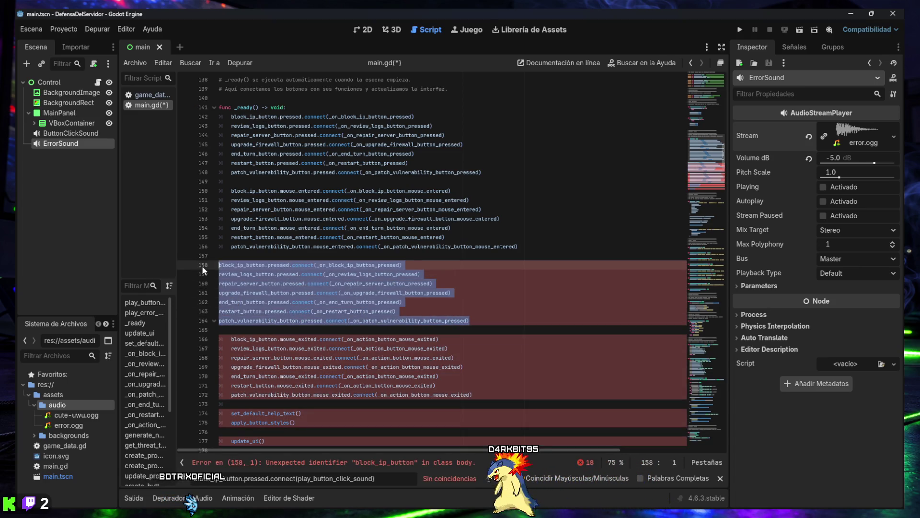
pyautogui.press('Tab')
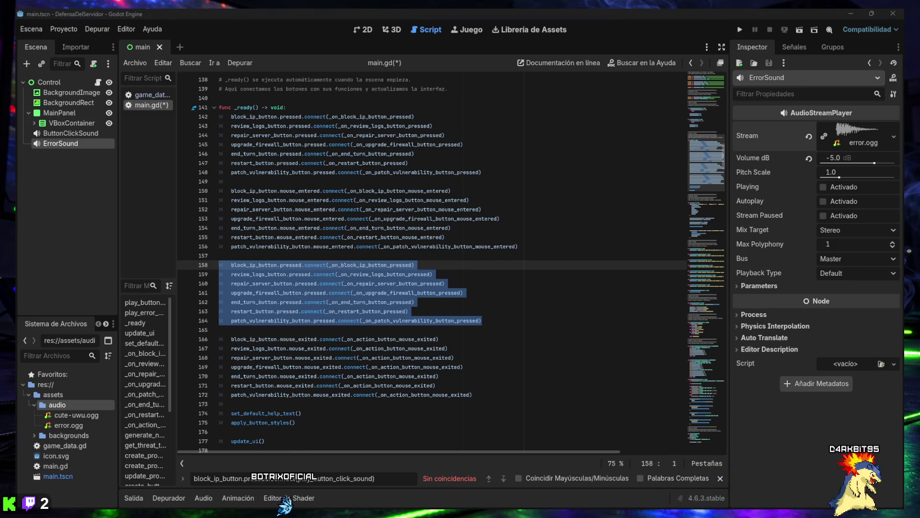
# Jump to the _on_block_ip_button_pressed function
pyautogui.hotkey('ctrl', 'a')
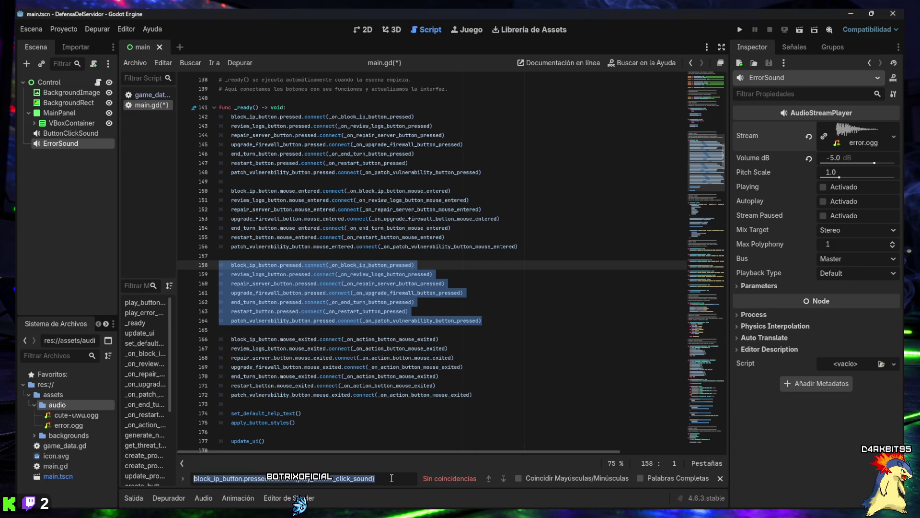
pyautogui.write('_on_block_ip_button_pressed()')
pyautogui.scroll(-4, 398, 394)
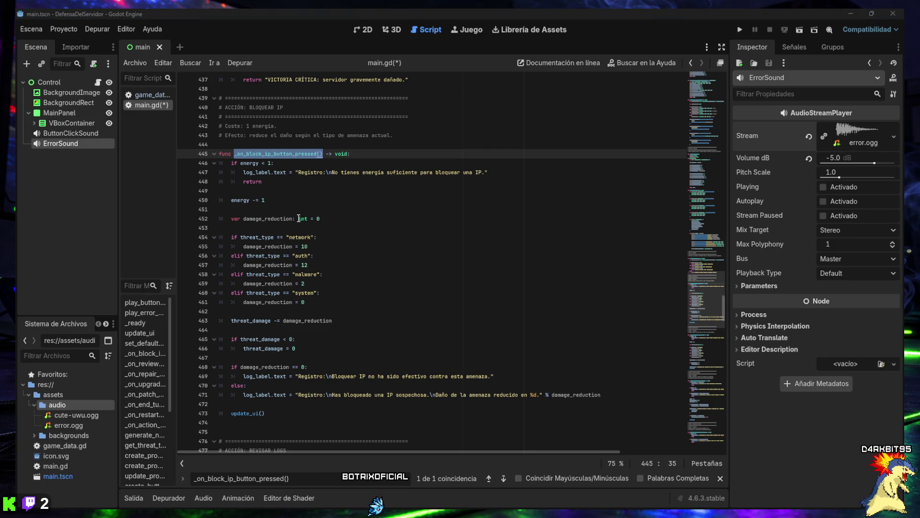
# Make the block-IP low-energy check call play_error_sound() before returning, properly indented
pyautogui.moveTo(299, 218)
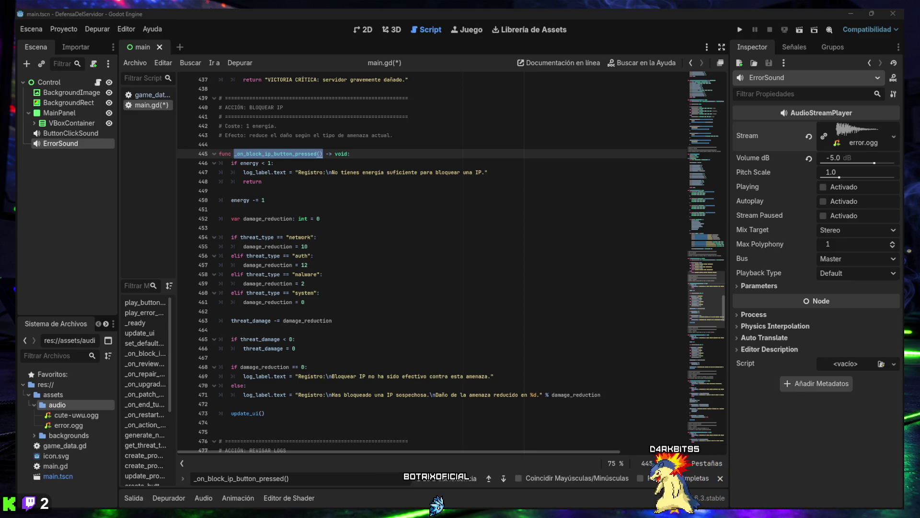
pyautogui.moveTo(275, 184); pyautogui.dragTo(217, 165)
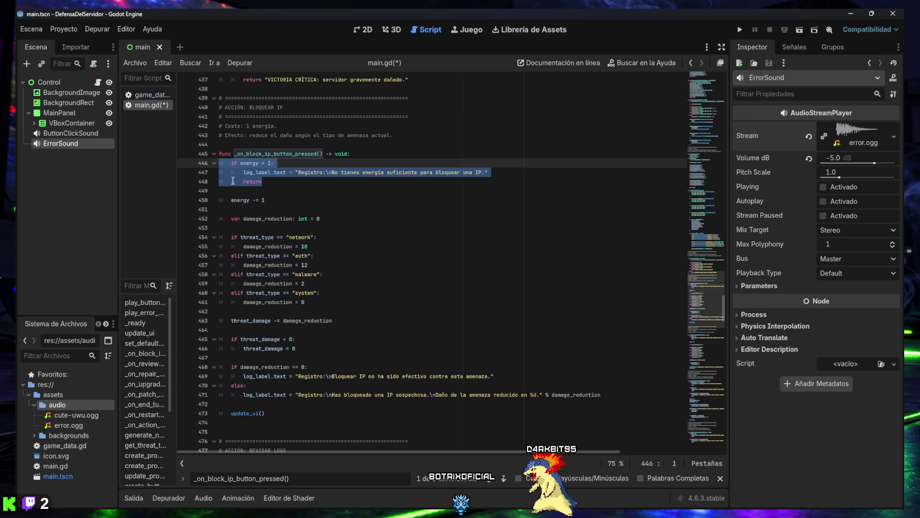
pyautogui.write('if energy < 1: \tplay_error_sound() \tlog_label.text = "Registro:\\nNo tienes energía suficiente para bloquear una IP." \treturn')
pyautogui.moveTo(260, 191); pyautogui.dragTo(209, 165)
pyautogui.press('Tab')
pyautogui.click(295, 191)
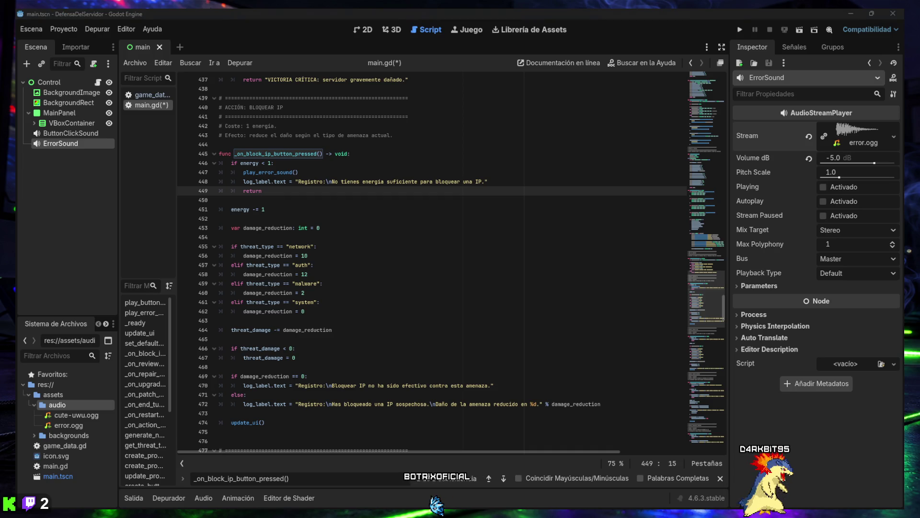
# Find and select the damage_reduction == 0 check and its branches
pyautogui.hotkey('ctrl', 'f')
pyautogui.write('damage_reduction == 0')
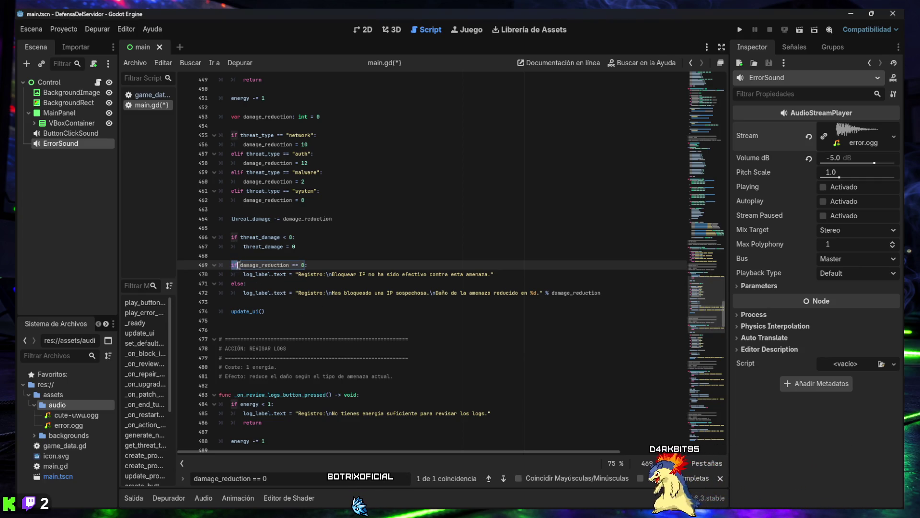
pyautogui.moveTo(232, 265); pyautogui.dragTo(271, 300)
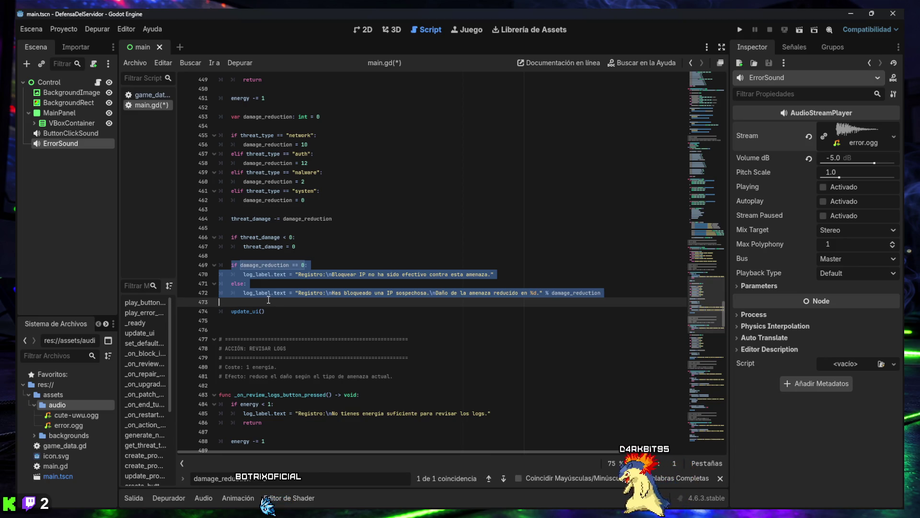
# Replace the damage_reduction if/else with indented branches calling play_error_sound() and play_button_click_sound()
pyautogui.write('if damage_reduction == 0: \tplay_error_sound() \tlog_label.text = "Registro:\\nBloquear IP no ha sido efectivo contra esta amenaza." else: \tplay_button_click_sound() \tlog_label.text = "Registro:\\nHas bloqueado una IP sospechosa.\\nDaño de la amenaza reducido en %d." % damage_reduction')
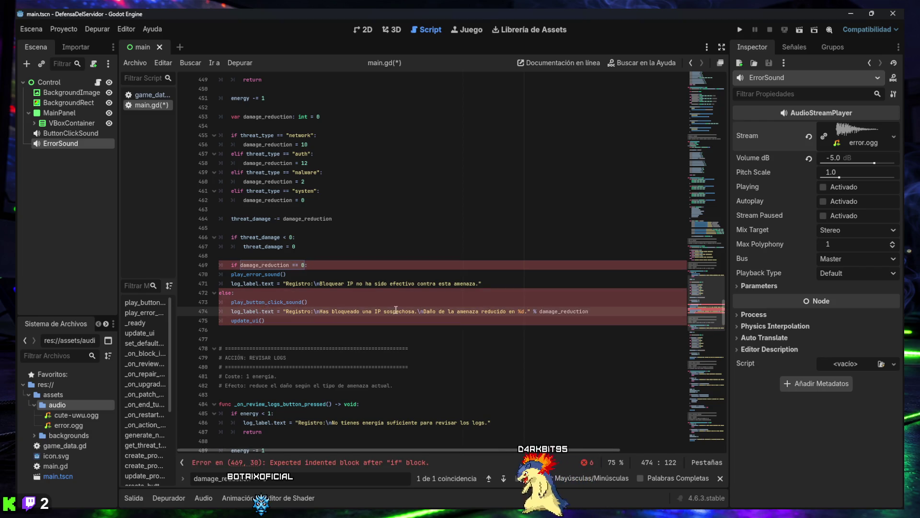
pyautogui.moveTo(600, 312)
pyautogui.mouseDown()
pyautogui.moveTo(218, 302)
pyautogui.moveTo(214, 277)
pyautogui.mouseUp()
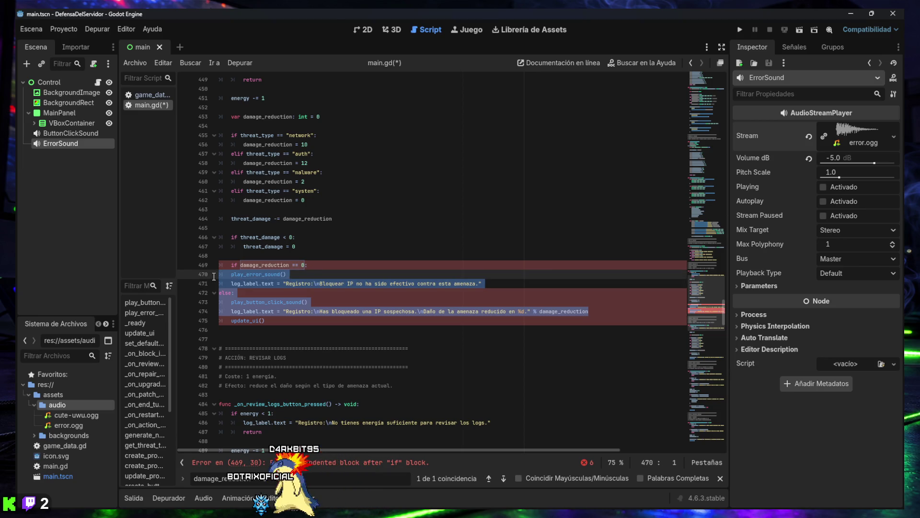
pyautogui.press('Tab')
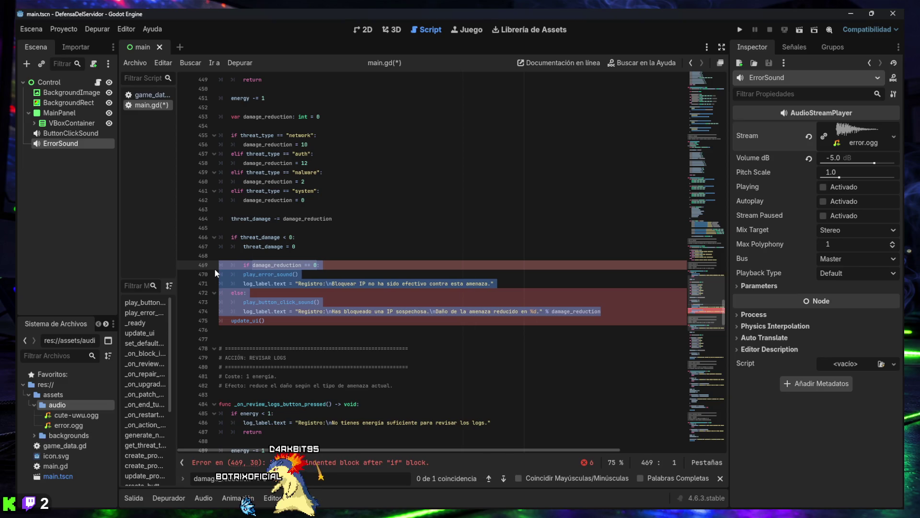
pyautogui.press('Home')
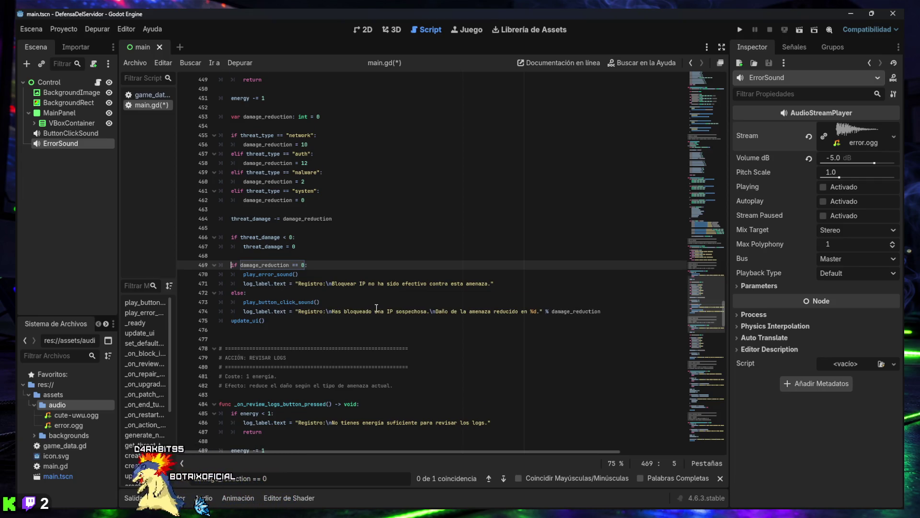
# Find the _on_review_logs_button_pressed function
pyautogui.scroll(-1, 376, 311)
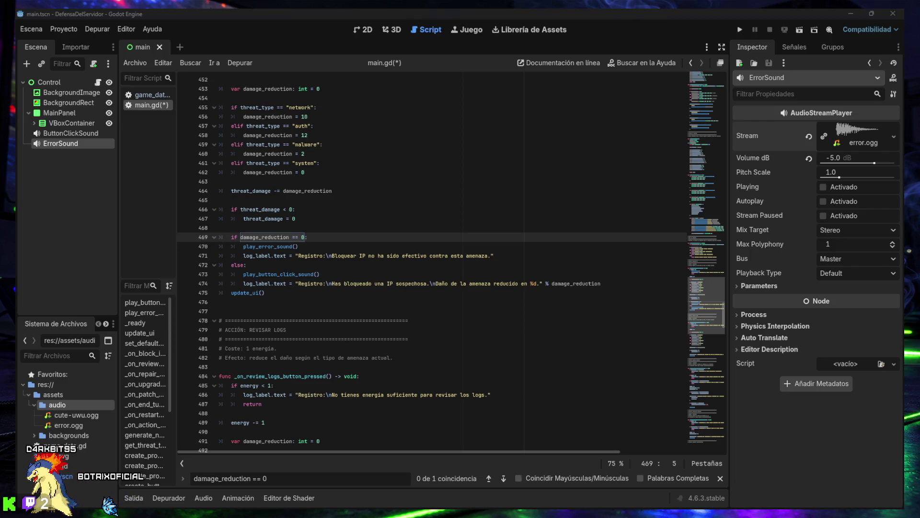
pyautogui.tripleClick(295, 478)
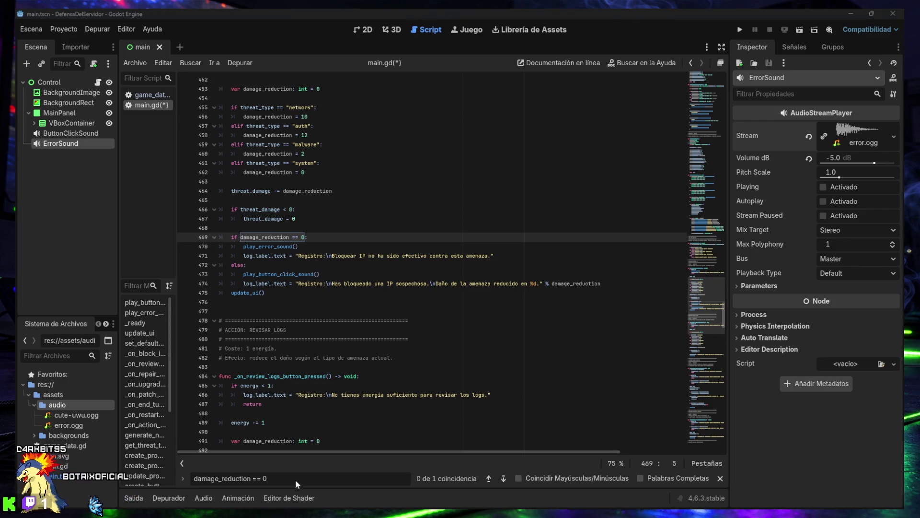
pyautogui.write('_on_review_logs_button_pressed()')
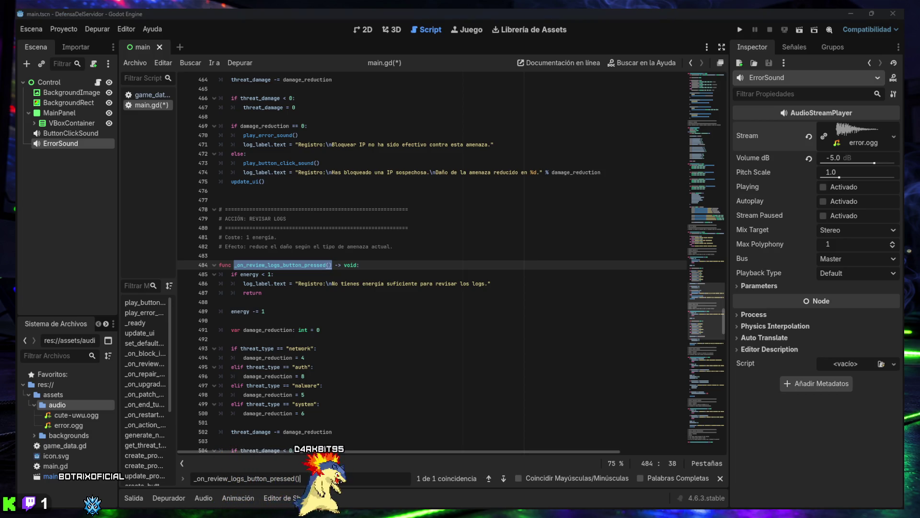
# Replace the review-logs low-energy check (lines 485–487) with an indented version calling play_error_sound()
pyautogui.moveTo(264, 294); pyautogui.dragTo(215, 280)
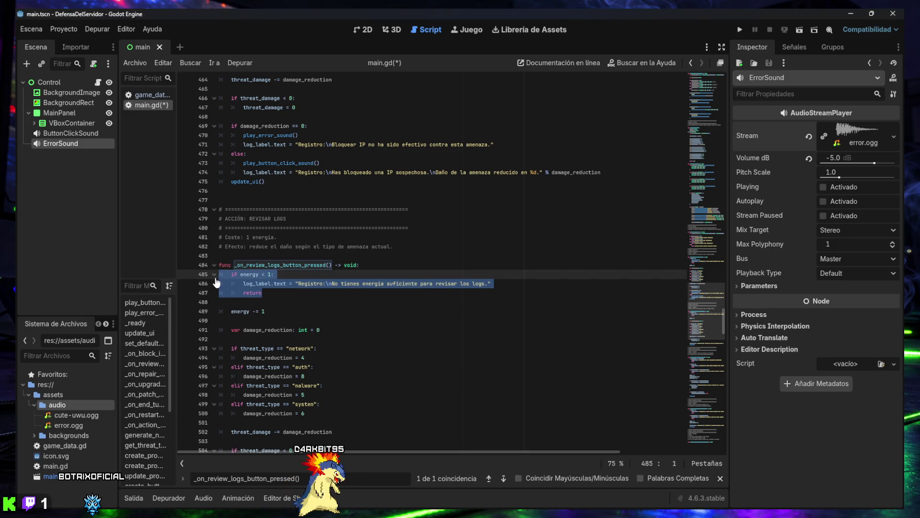
pyautogui.write('if energy < 1: \tplay_error_sound() \tlog_label.text = "Registro:\\nNo tienes energía suficiente para revisar los logs." \treturn')
pyautogui.moveTo(256, 302); pyautogui.dragTo(214, 283)
pyautogui.press('Tab')
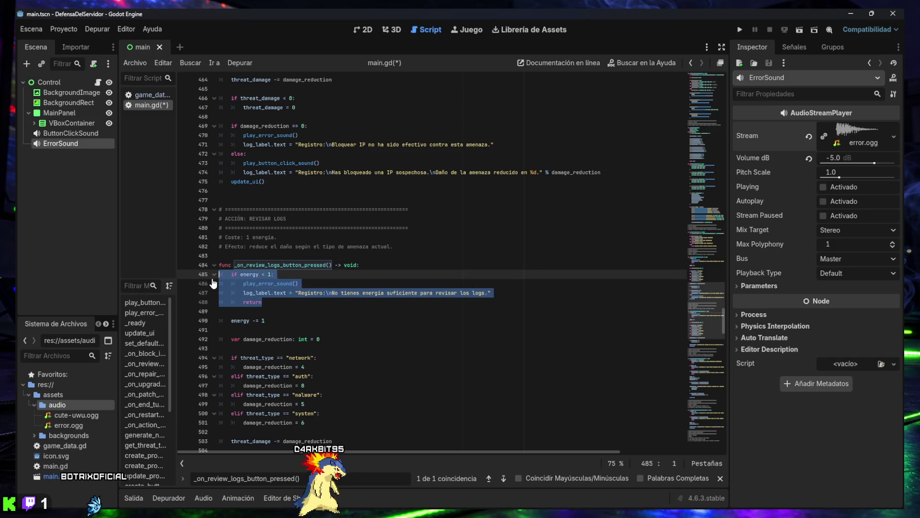
pyautogui.click(276, 302)
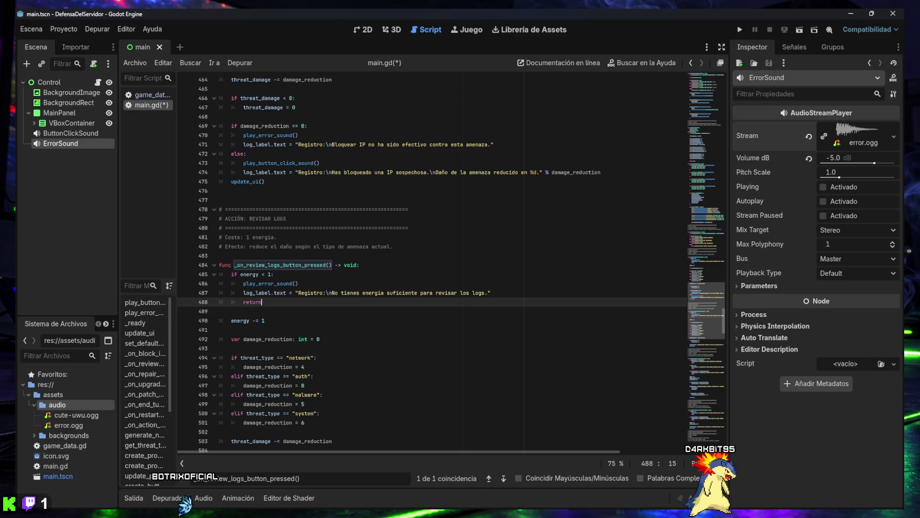
pyautogui.scroll(-3, 369, 282)
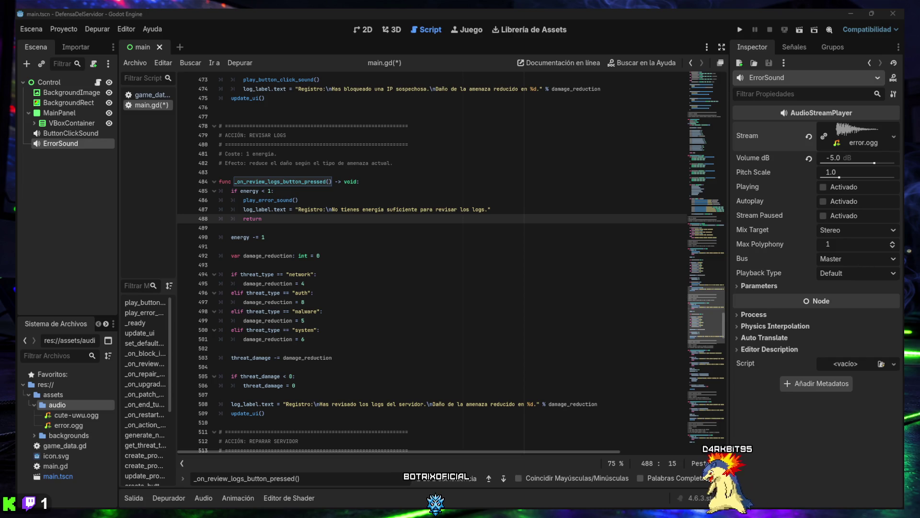
# Insert play_button_click_sound() above the review-logs damage-reduction log message
pyautogui.write('log_label.text = "Registro:\\nHas revisado los logs del servidor.\\nDaño de la amenaza reducido en %d." % damage_reduction')
pyautogui.press('Return')
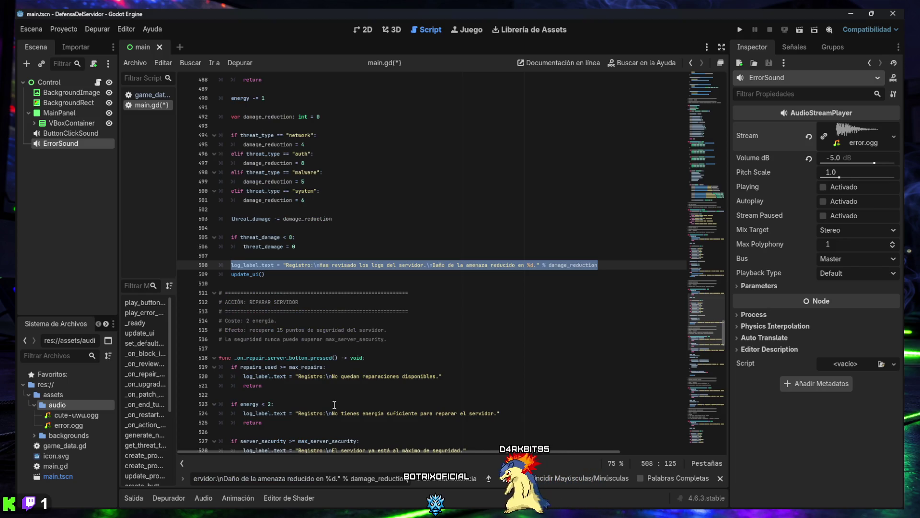
pyautogui.scroll(1, 349, 357)
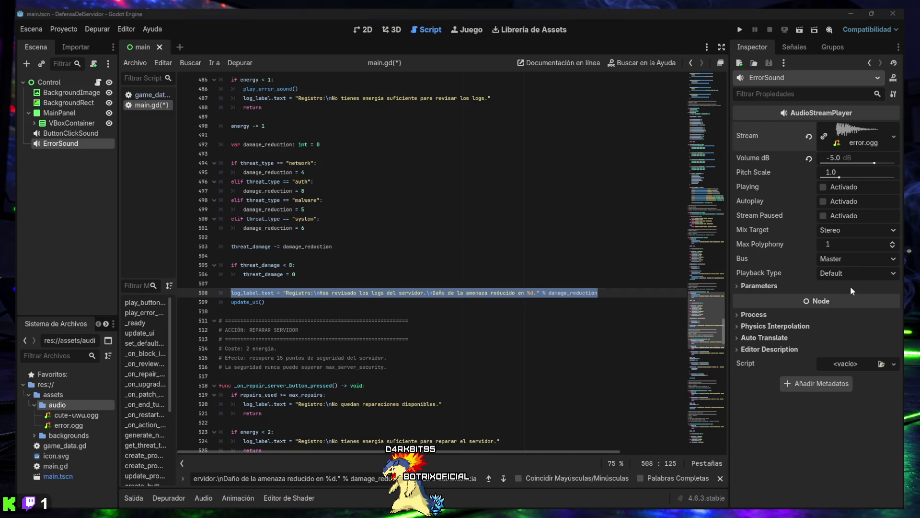
pyautogui.click(245, 284)
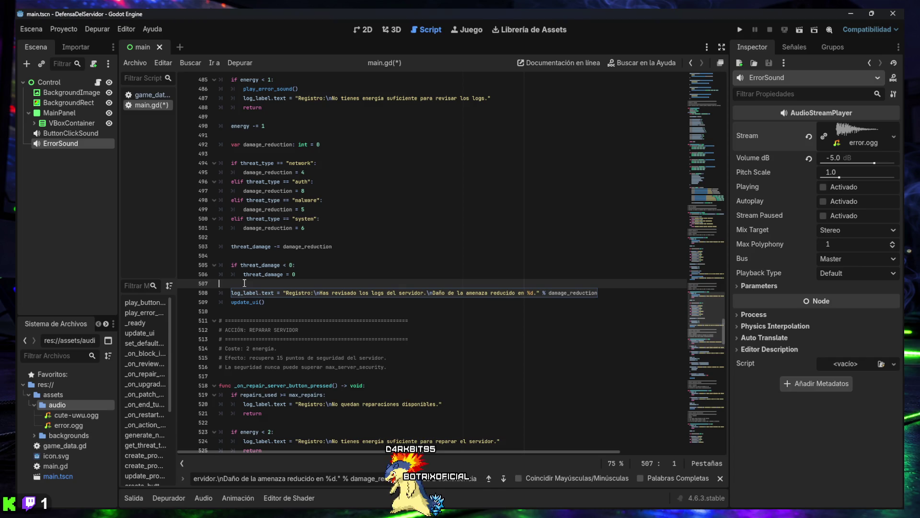
pyautogui.write('play_button_click_sound()')
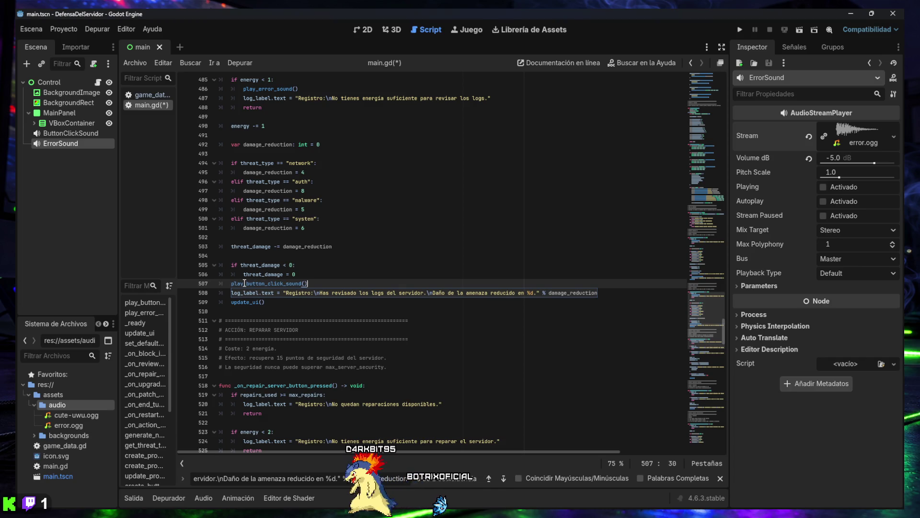
pyautogui.press('Home')
pyautogui.press('Return')
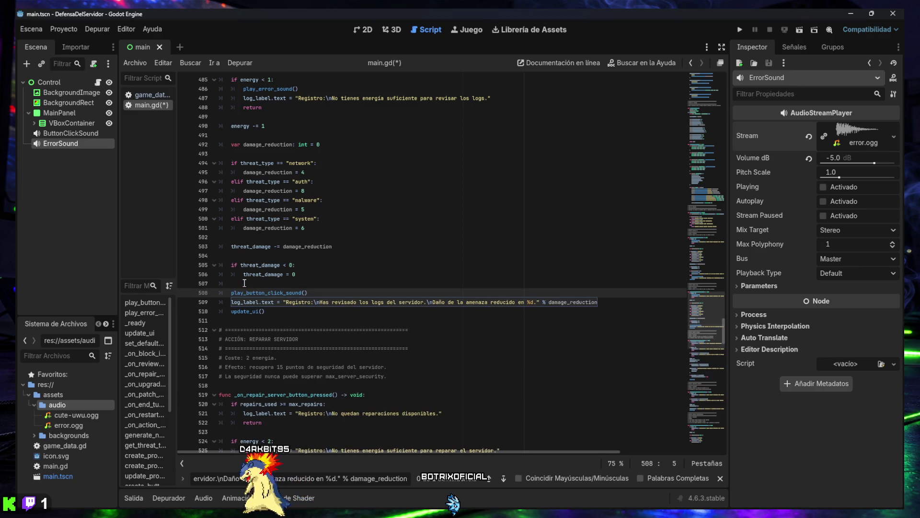
pyautogui.click(278, 311)
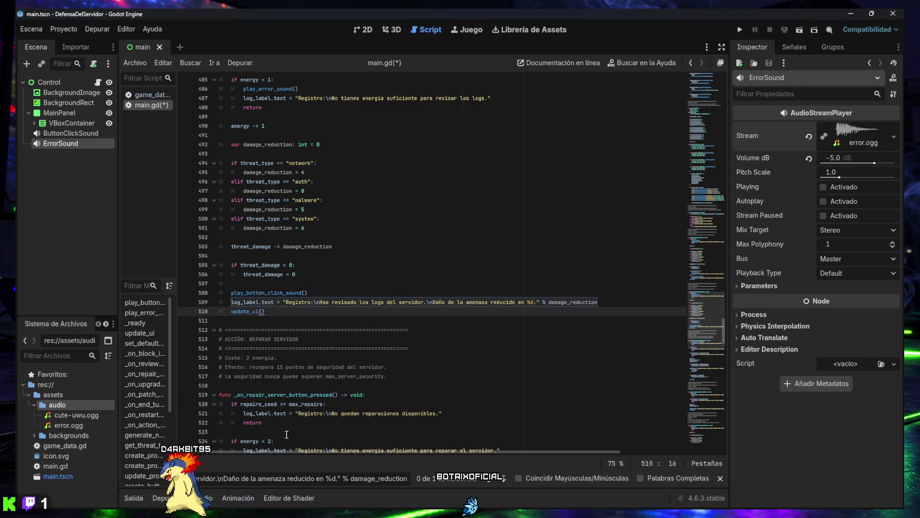
pyautogui.click(720, 478)
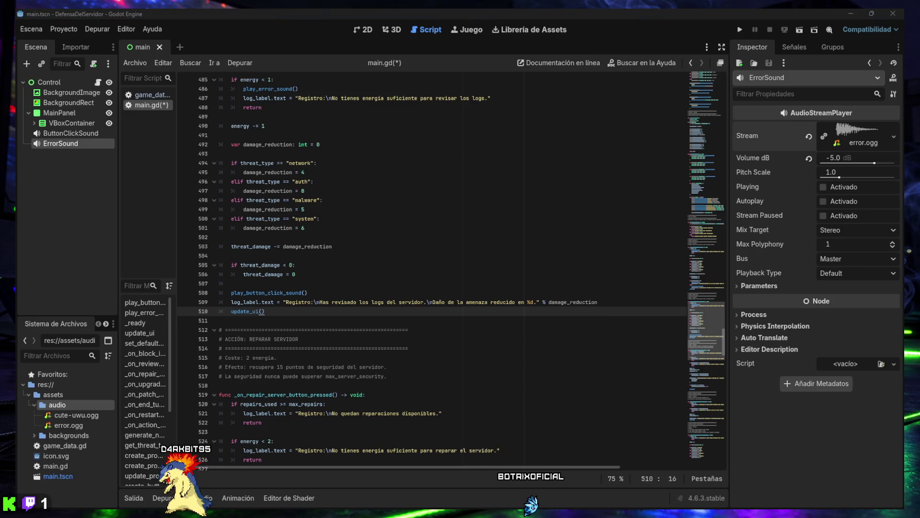
# Jump to the _on_repair_server_button_pressed function
pyautogui.click(464, 367)
pyautogui.hotkey('ctrl', 'f')
pyautogui.write('_on_repair_server_button_pressed()')
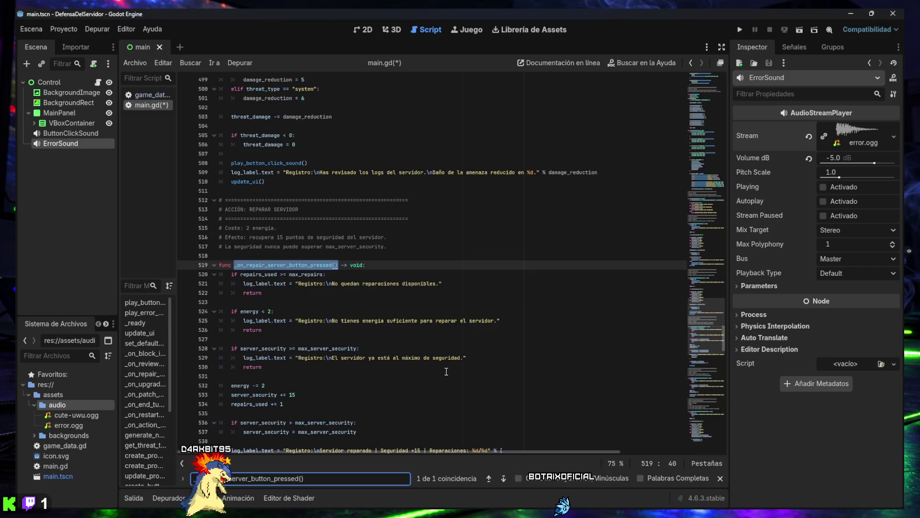
# Scroll down through main.gd's server repair handler
pyautogui.scroll(-5, 436, 351)
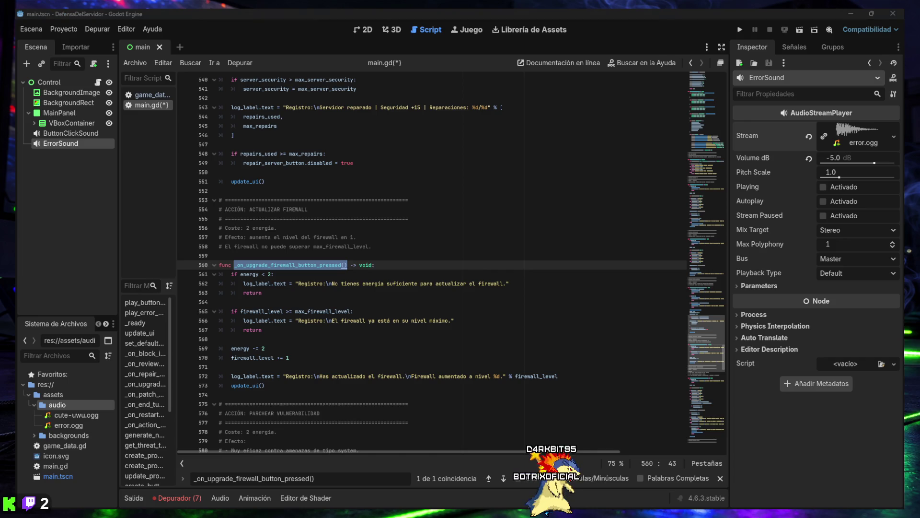
# Replace the firewall function's two failure checks with versions calling play_error_sound(), indented correctly
pyautogui.moveTo(269, 330)
pyautogui.mouseDown()
pyautogui.moveTo(230, 298)
pyautogui.moveTo(220, 276)
pyautogui.mouseUp()
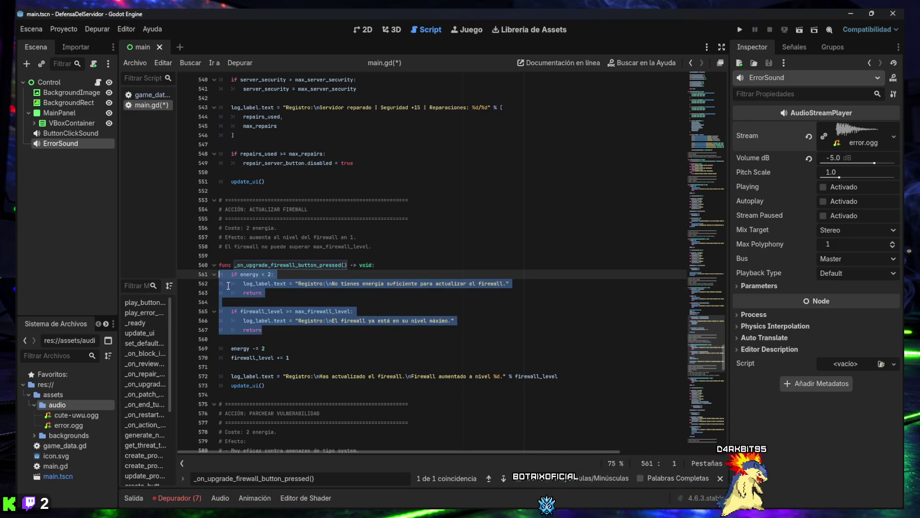
pyautogui.write('if energy < 2: \tplay_error_sound() \tlog_label.text = "Registro:\\nNo tienes energía suficiente para actualizar el firewall." \treturn  if firewall_level >= max_firewall_level: \tplay_error_sound() \tlog_label.text = "Registro:\\nEl firewall ya está en su nivel máximo." \treturn')
pyautogui.moveTo(252, 349)
pyautogui.mouseDown()
pyautogui.moveTo(225, 319)
pyautogui.moveTo(214, 274)
pyautogui.mouseUp()
pyautogui.press('Tab')
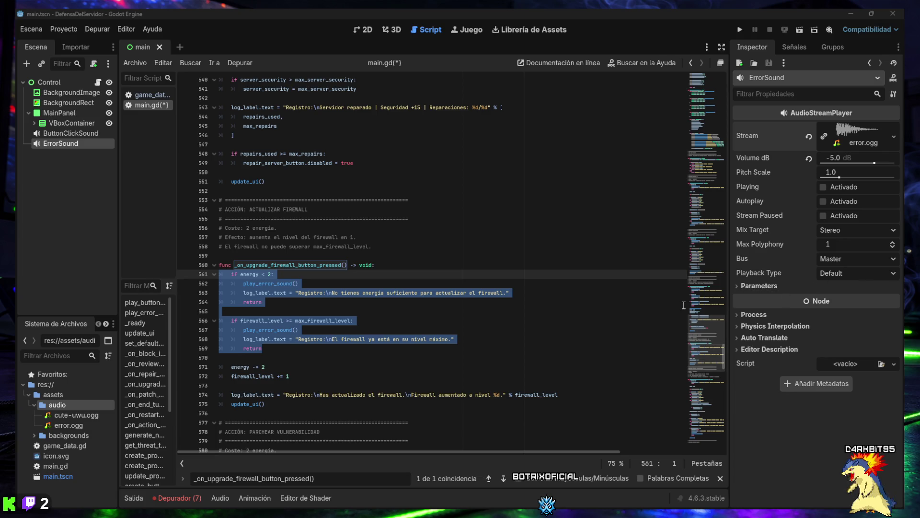
# Add play_button_click_sound() before energy -= 2 and the firewall level update, indented into the function
pyautogui.moveTo(290, 377); pyautogui.dragTo(195, 369)
pyautogui.write('play_button_click_sound()  energy -= 2 firewall_level += 1')
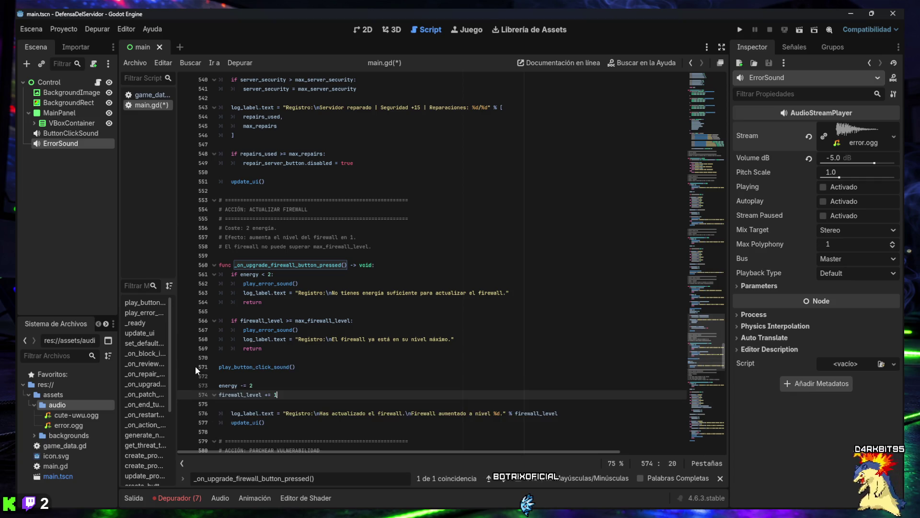
pyautogui.moveTo(277, 395)
pyautogui.mouseDown()
pyautogui.moveTo(227, 393)
pyautogui.moveTo(203, 369)
pyautogui.mouseUp()
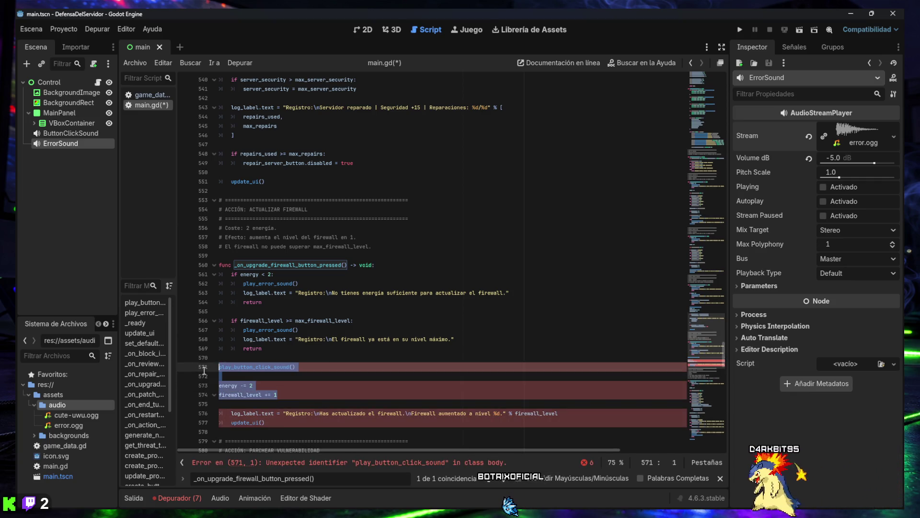
pyautogui.press('Tab')
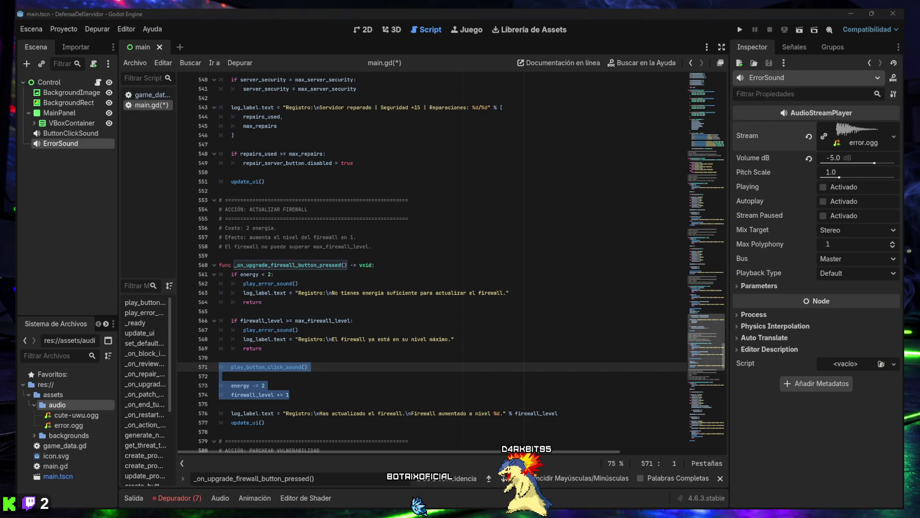
# Search main.gd for _on_patch_vulnerability_button_pressed()
pyautogui.hotkey('ctrl', 'a')
pyautogui.write('_on_patch_vulnerability_button_pressed()')
pyautogui.scroll(-3, 378, 384)
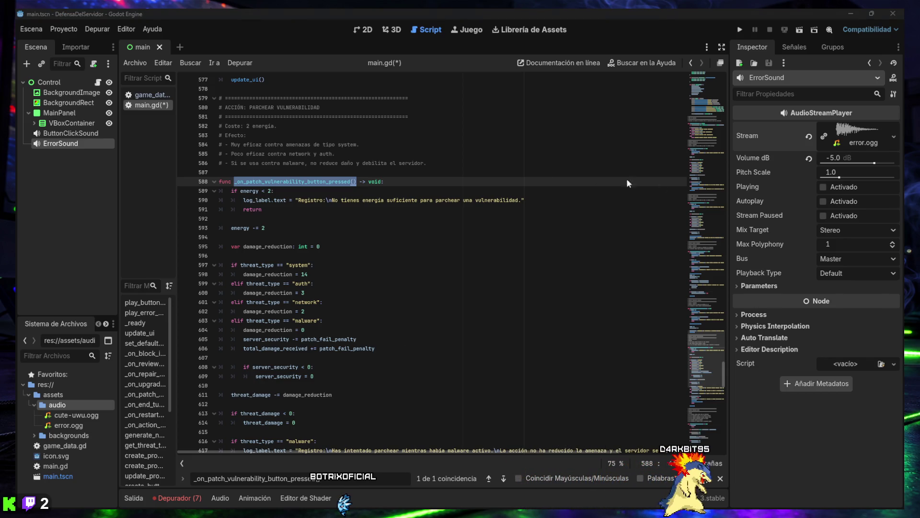
# Make the patch handler's low-energy check call play_error_sound() before logging and returning
pyautogui.moveTo(262, 209); pyautogui.dragTo(220, 191)
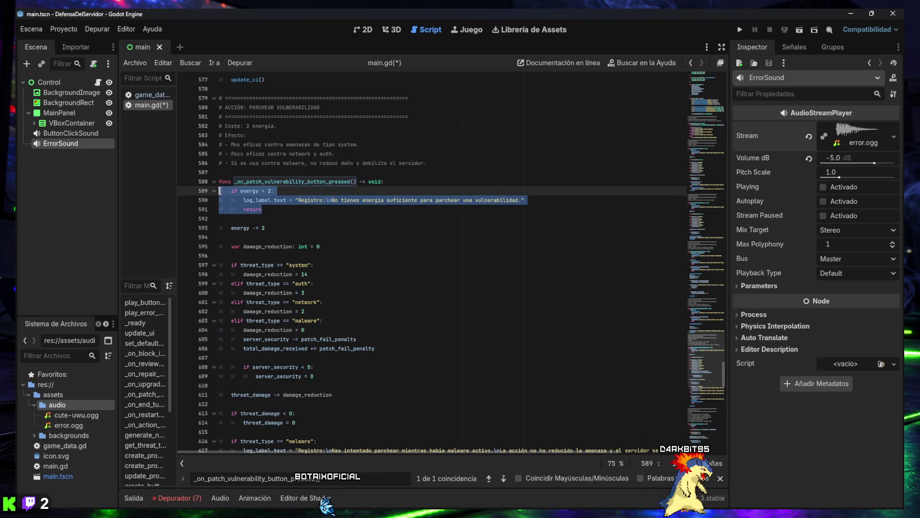
pyautogui.hotkey('ctrl', 'z')
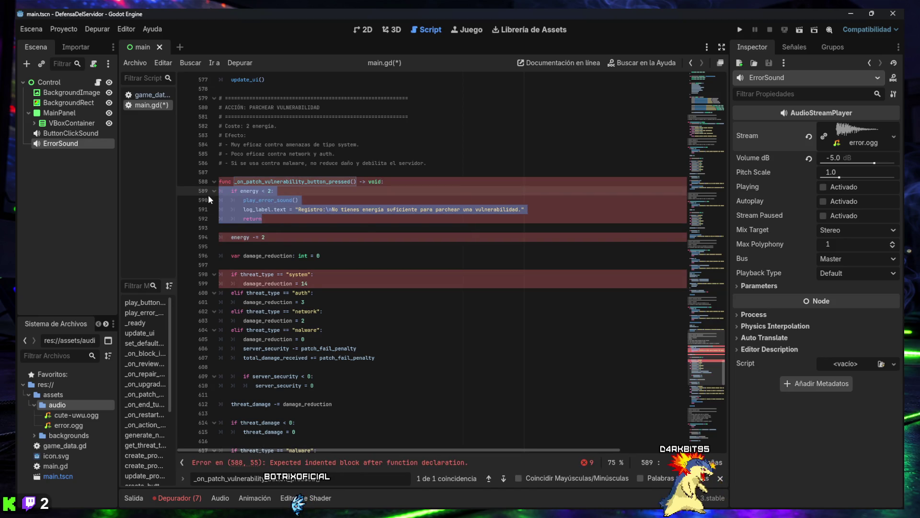
pyautogui.hotkey('ctrl', 'z')
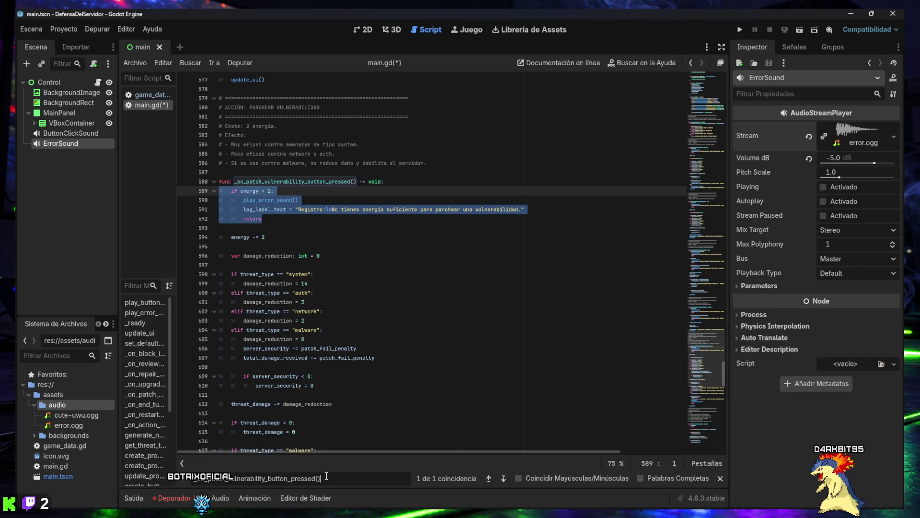
# Search 'if threat_type == "malware":' and step to the match on line 617
pyautogui.write('if threat_type == "malware":')
pyautogui.click(329, 283)
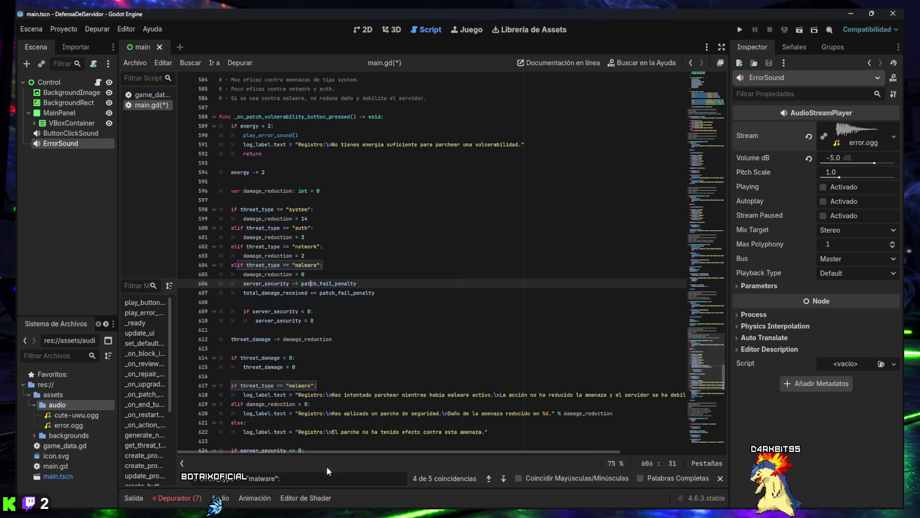
pyautogui.click(489, 478)
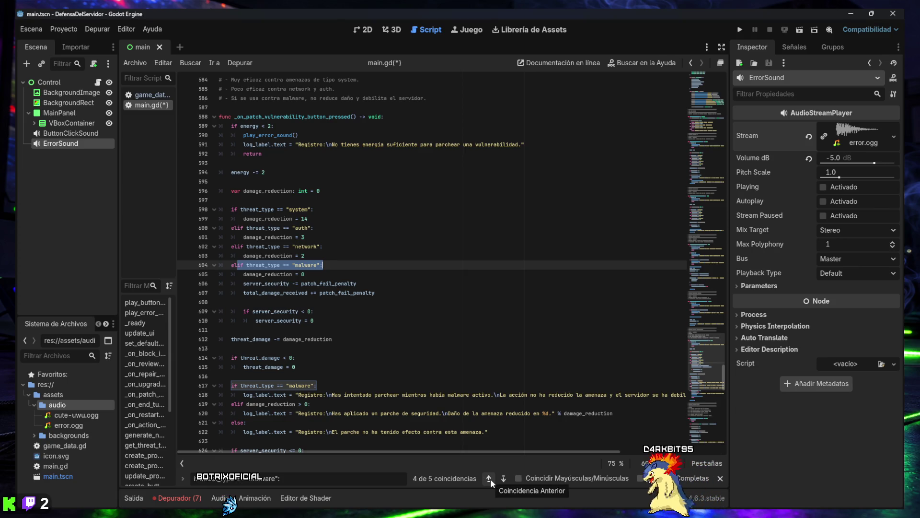
pyautogui.click(504, 479)
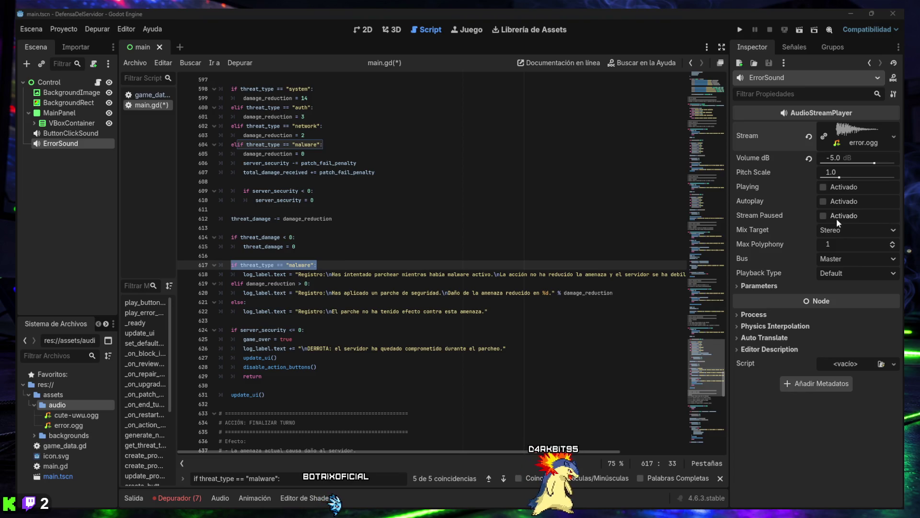
# Replace patch result lines 617–622 with an indented block playing error/click sounds, then search 'if game_over:'
pyautogui.moveTo(489, 311)
pyautogui.mouseDown()
pyautogui.moveTo(221, 294)
pyautogui.moveTo(214, 265)
pyautogui.mouseUp()
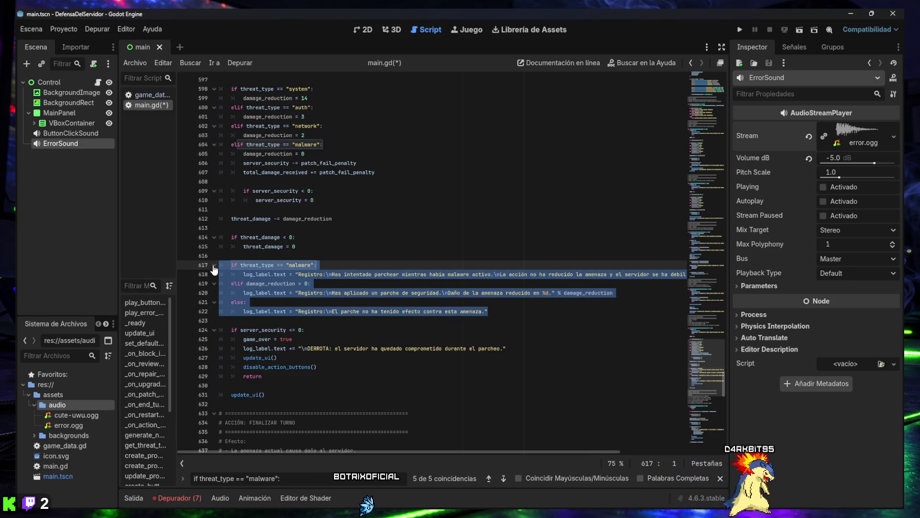
pyautogui.hotkey('ctrl', 'v')
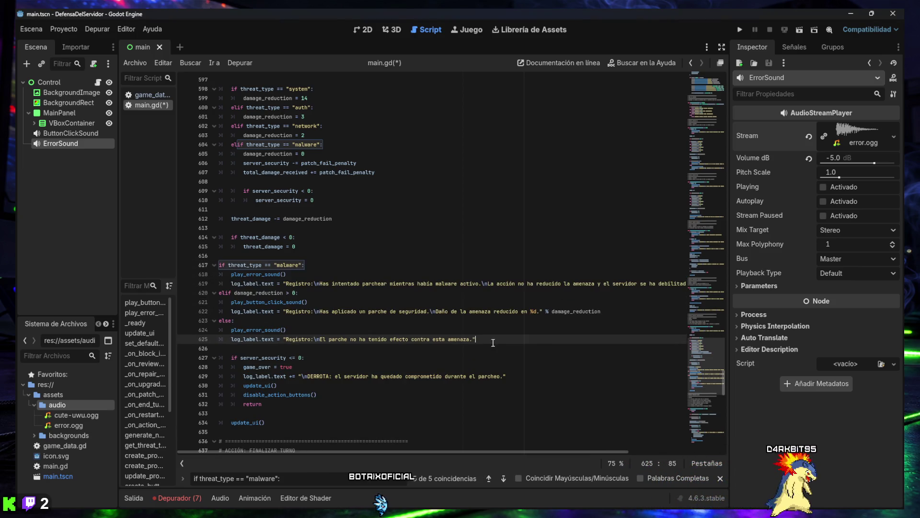
pyautogui.keyDown('shift'); pyautogui.click(217, 265); pyautogui.keyUp('shift')
pyautogui.press('Tab')
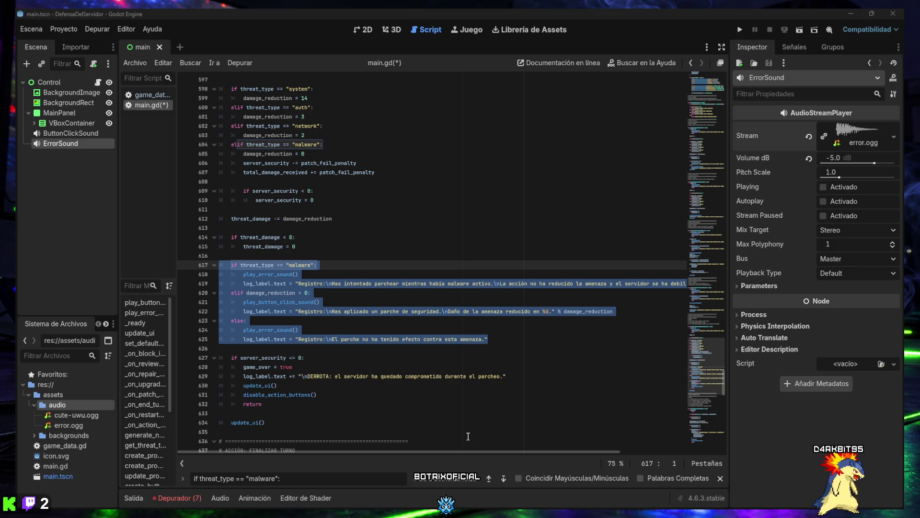
pyautogui.tripleClick(315, 482)
pyautogui.write('if game_over:')
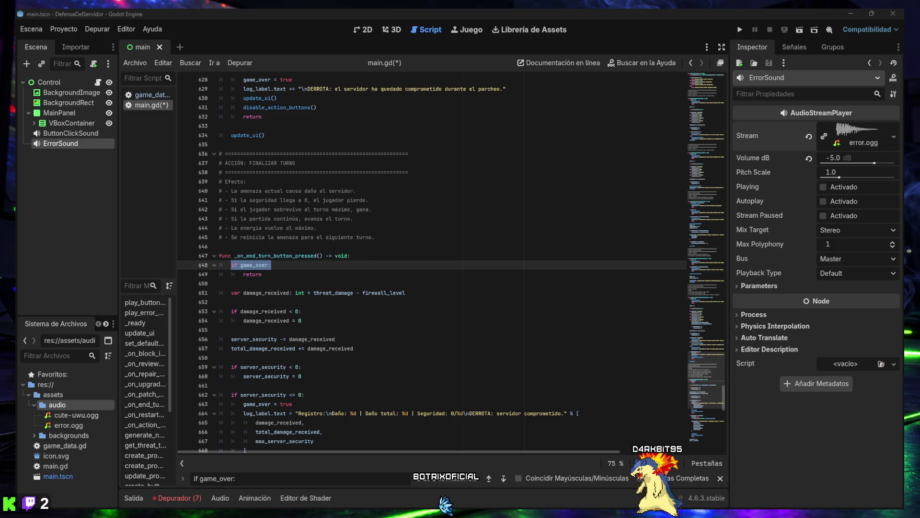
# Insert an indented play_button_click_sound() on line 650, then search for _on_restart_button_pressed()
pyautogui.click(280, 284)
pyautogui.write('play_button_click_sound()')
pyautogui.press('Return')
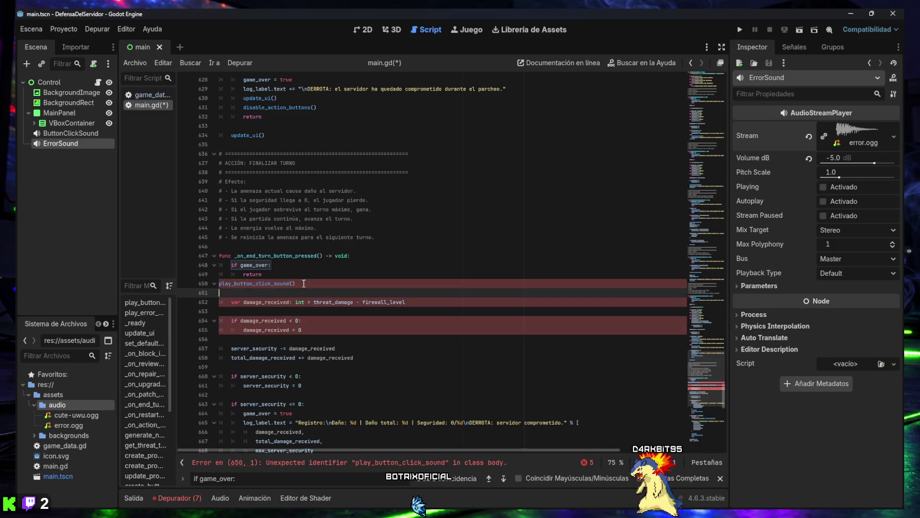
pyautogui.press('Up')
pyautogui.press('Tab')
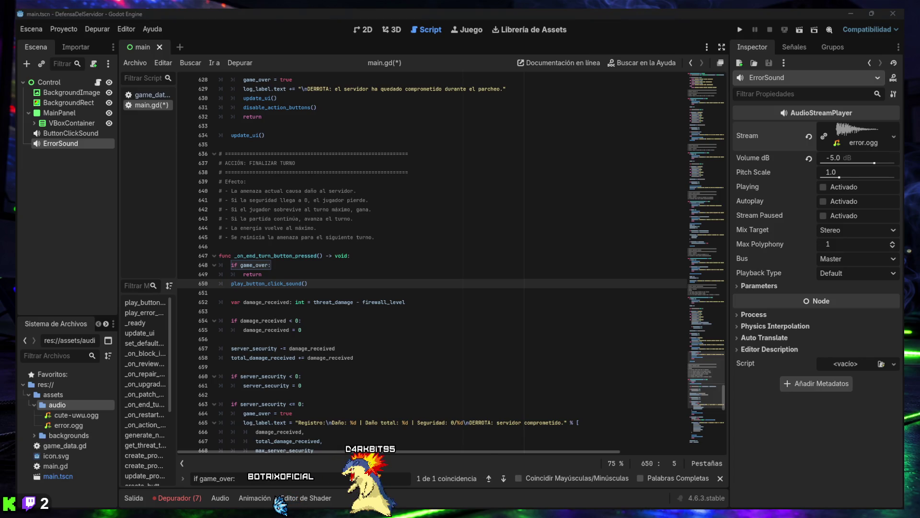
pyautogui.click(399, 480)
pyautogui.write('_on_restart_button_pressed()')
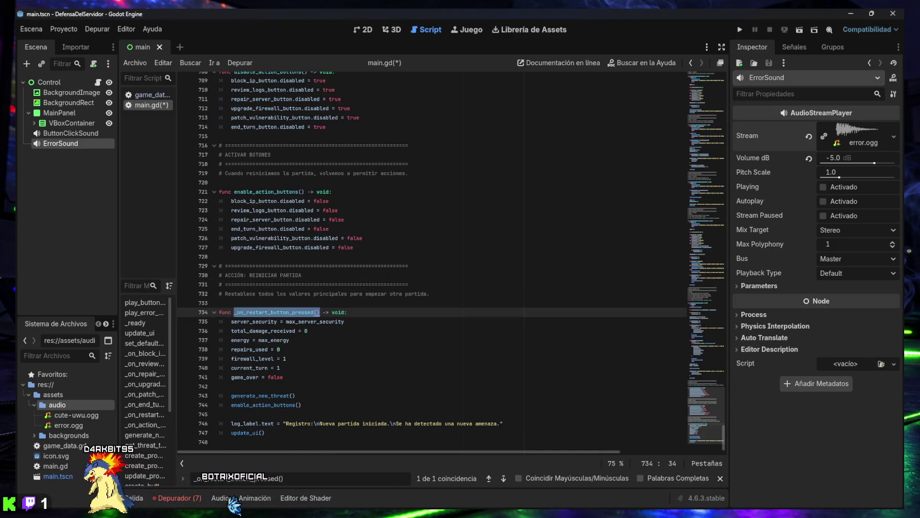
# Add play_button_click_sound() below line 734 in the restart handler
pyautogui.click(379, 314)
pyautogui.press('Return')
pyautogui.write('play_button_click_sound()')
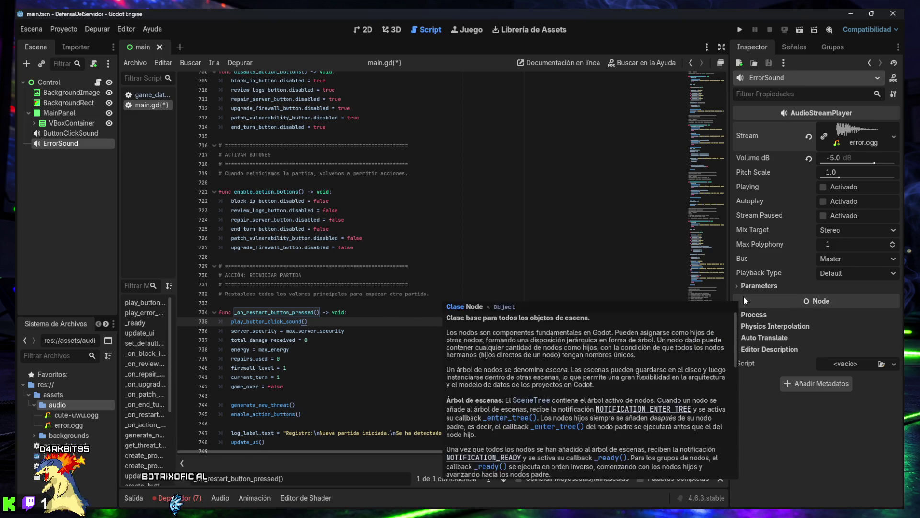
pyautogui.press('Return')
pyautogui.scroll(-1, 527, 324)
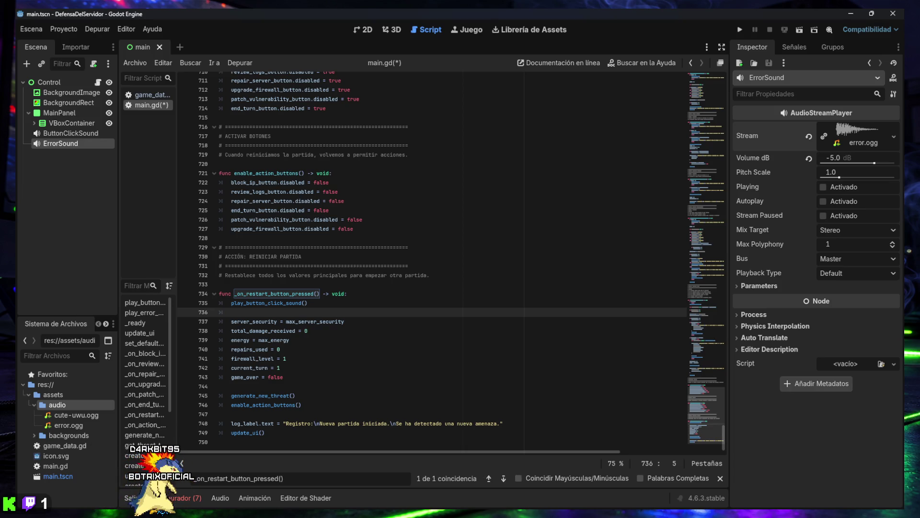
pyautogui.click(362, 365)
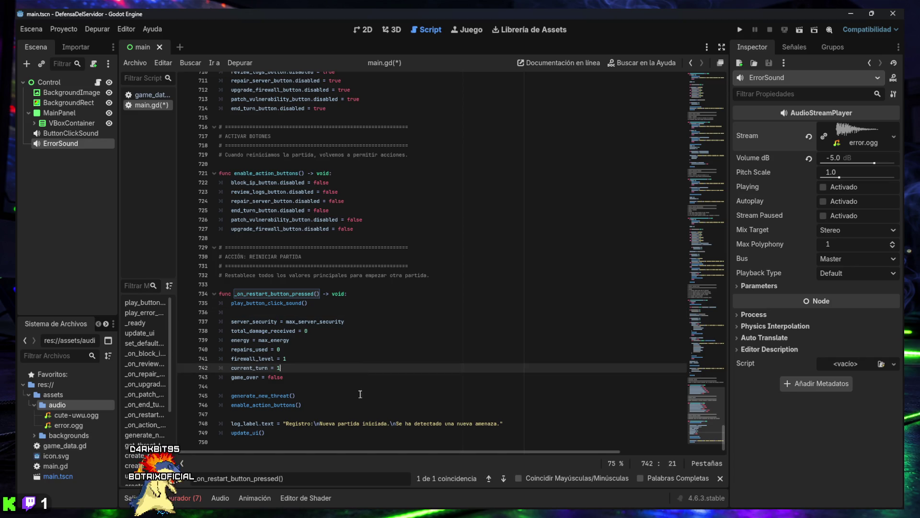
# Close the Find bar, check the debugger's Errores list, and run the game
pyautogui.click(721, 478)
pyautogui.click(326, 377)
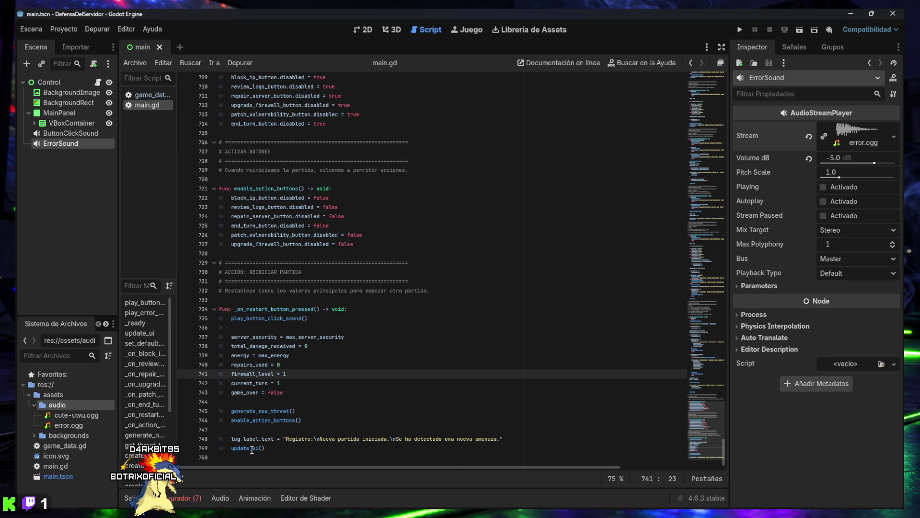
pyautogui.click(178, 498)
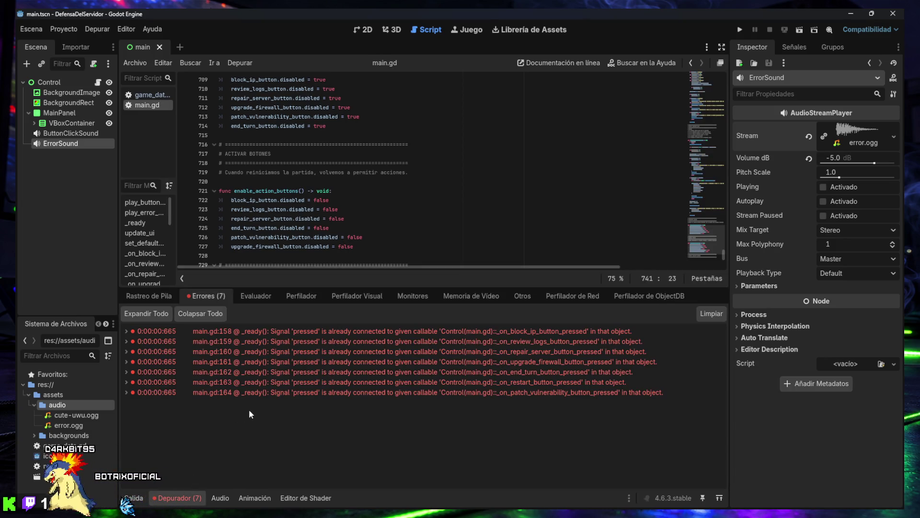
pyautogui.click(739, 30)
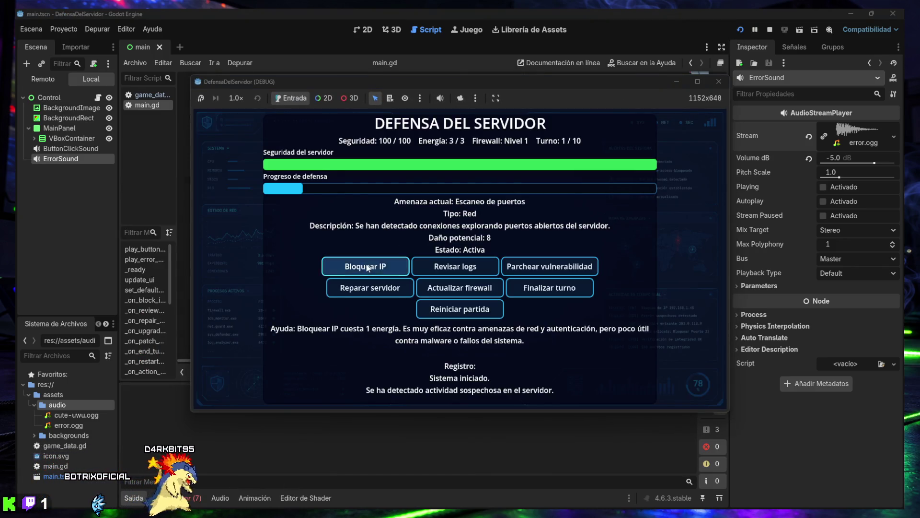
# Play turns 1–4 with IP blocks, log reviews and patch attempts, ending each turn
pyautogui.click(368, 268)
pyautogui.click(467, 266)
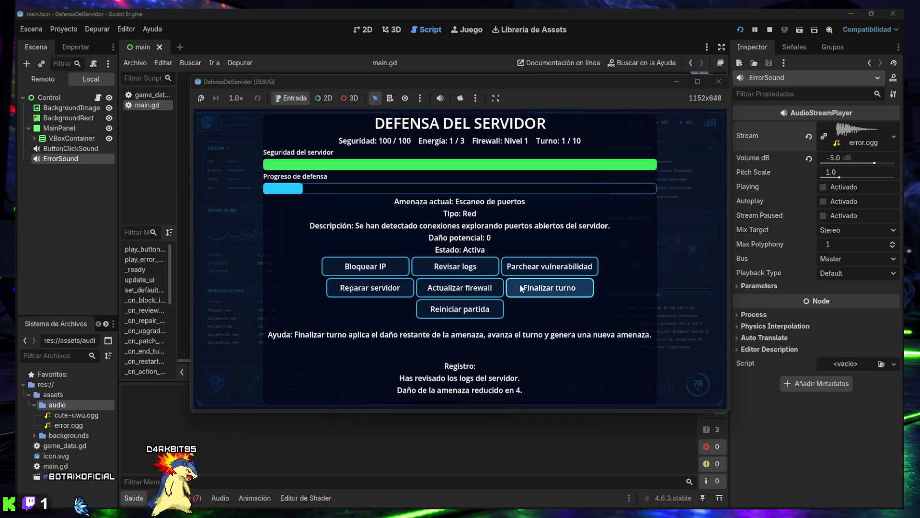
pyautogui.click(527, 272)
pyautogui.click(463, 276)
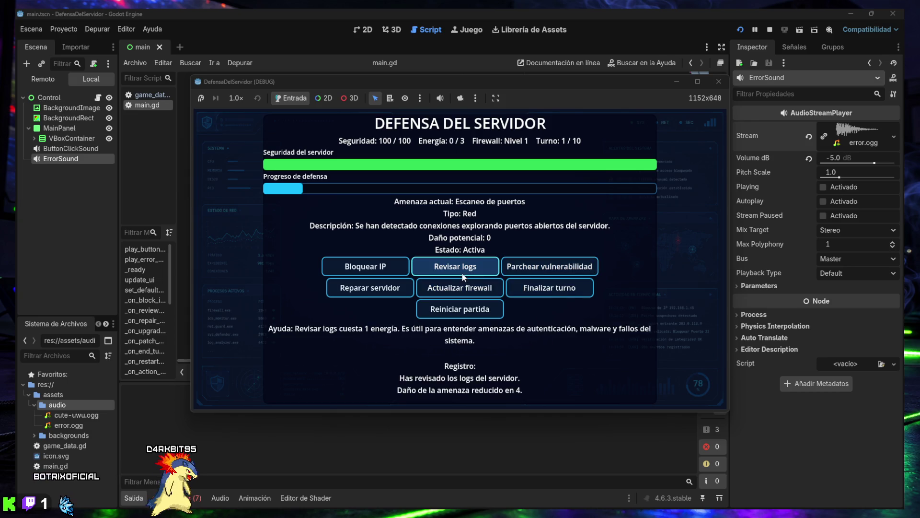
pyautogui.click(389, 269)
pyautogui.click(455, 269)
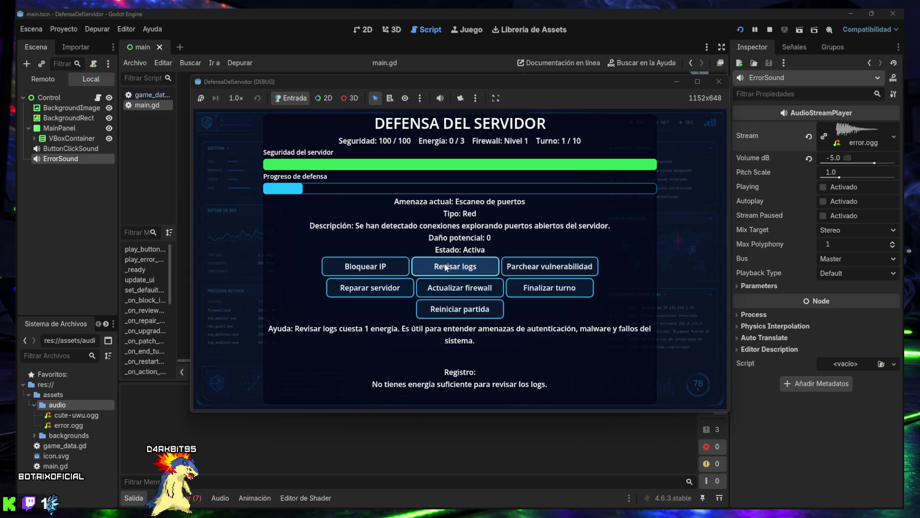
pyautogui.click(556, 269)
pyautogui.click(527, 288)
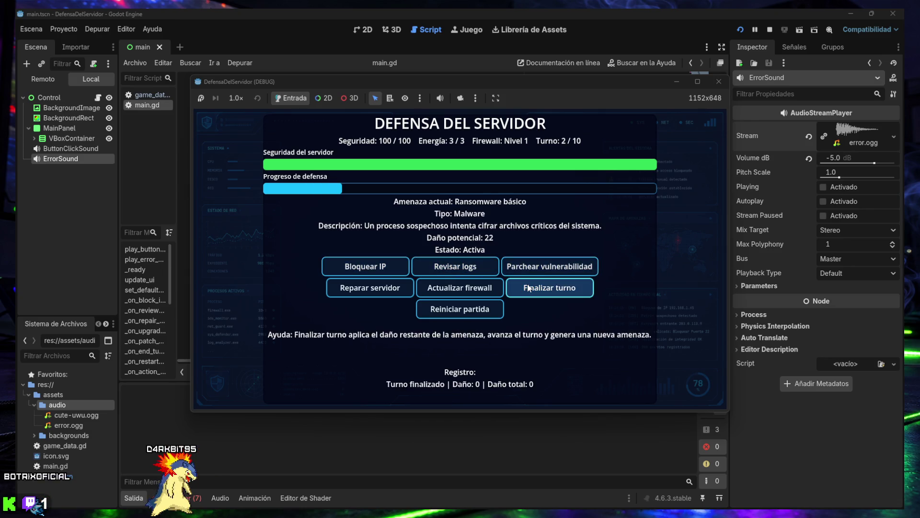
pyautogui.click(364, 267)
pyautogui.click(455, 269)
pyautogui.click(456, 270)
pyautogui.click(456, 270)
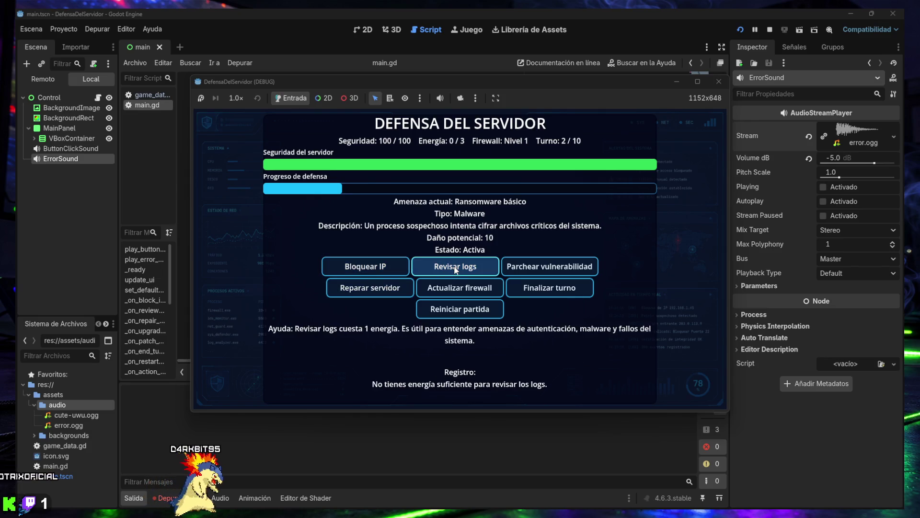
pyautogui.click(541, 287)
pyautogui.click(454, 267)
pyautogui.click(455, 266)
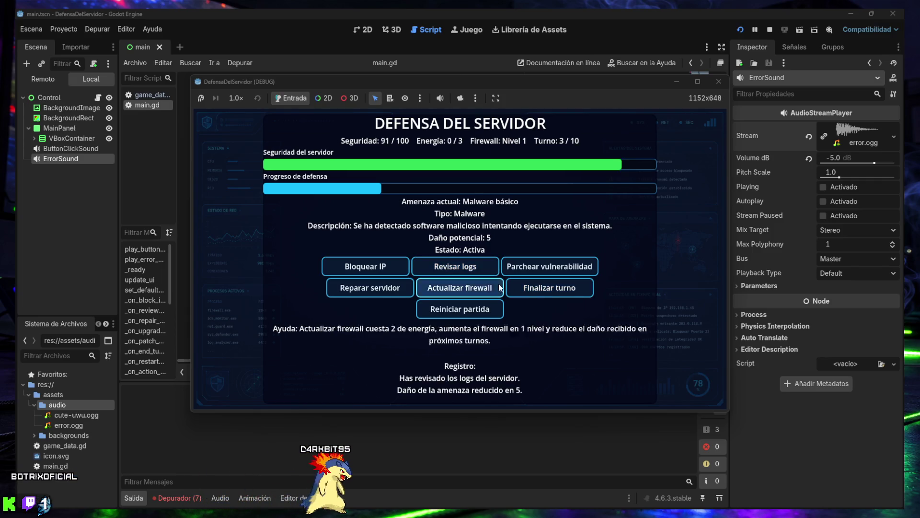
pyautogui.click(547, 288)
pyautogui.click(381, 271)
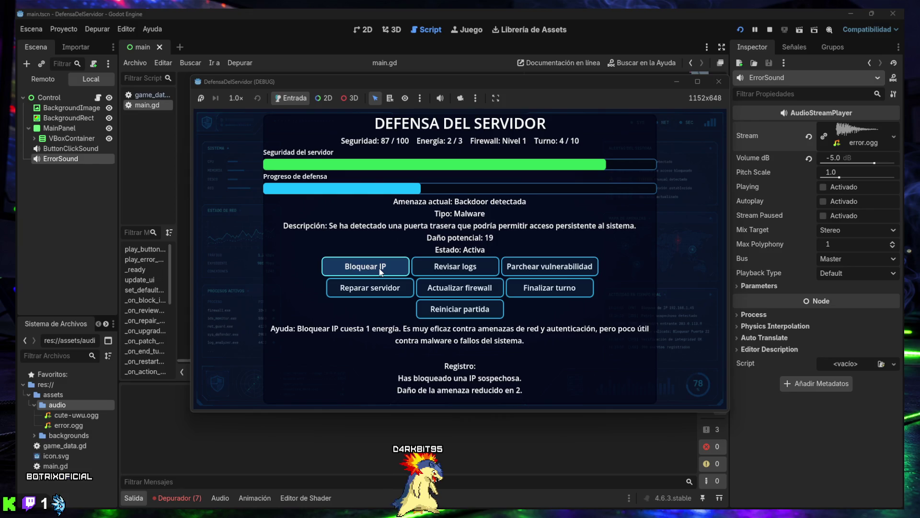
pyautogui.click(381, 270)
pyautogui.click(549, 268)
pyautogui.click(455, 268)
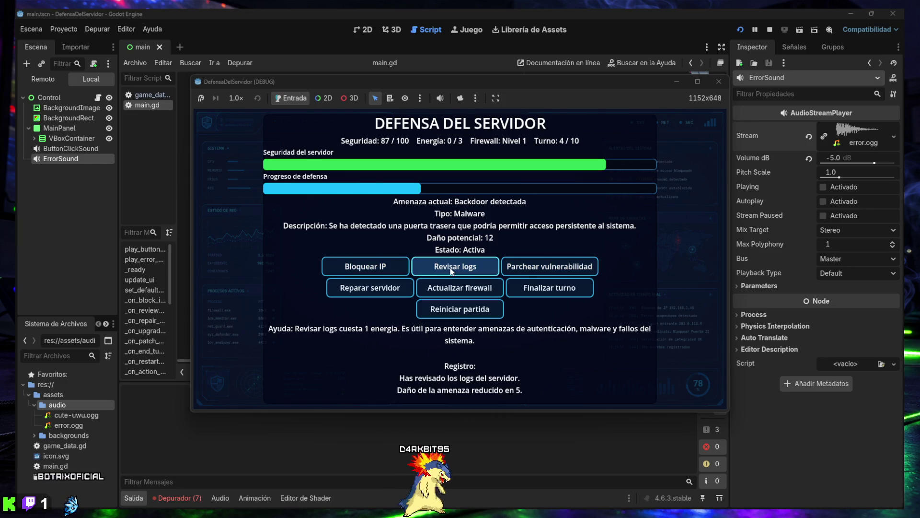
pyautogui.click(538, 290)
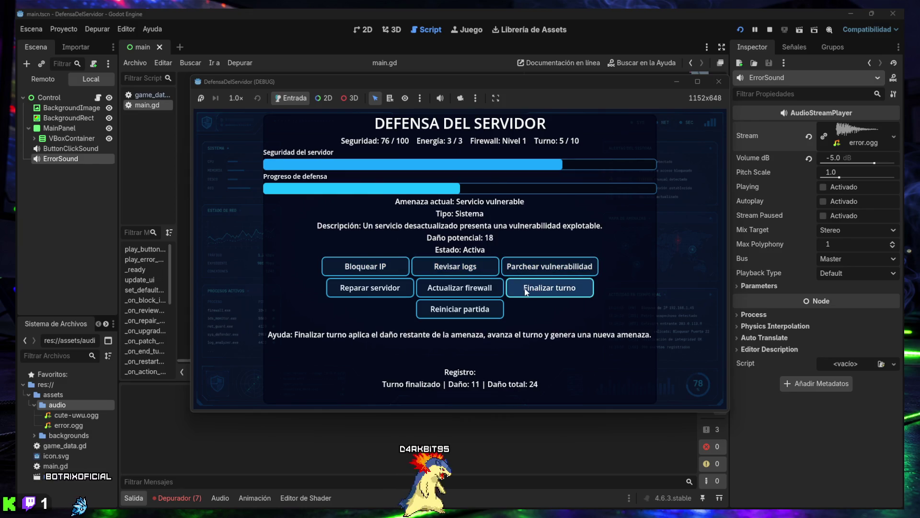
# Play turns 5–10 with repairs, blocks, patches and log reviews to a 36/100 narrow victory
pyautogui.click(389, 291)
pyautogui.click(389, 267)
pyautogui.click(430, 272)
pyautogui.click(515, 268)
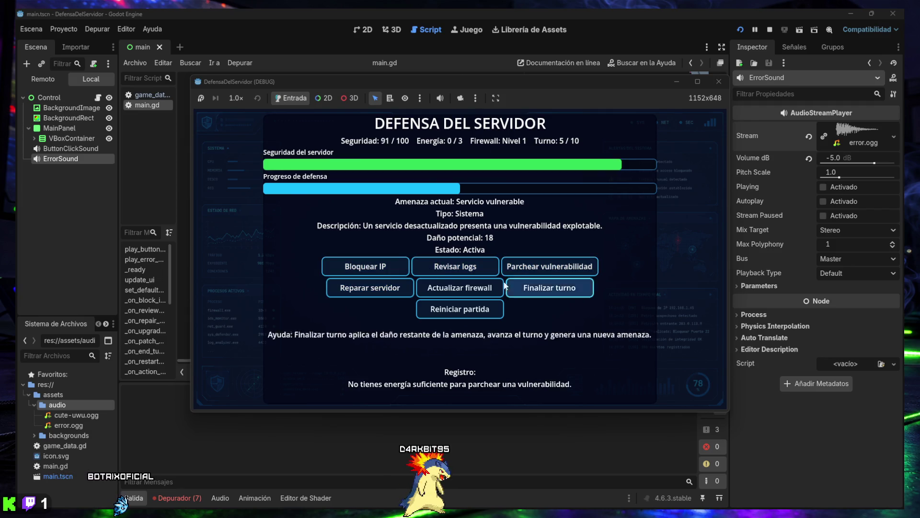
pyautogui.click(557, 291)
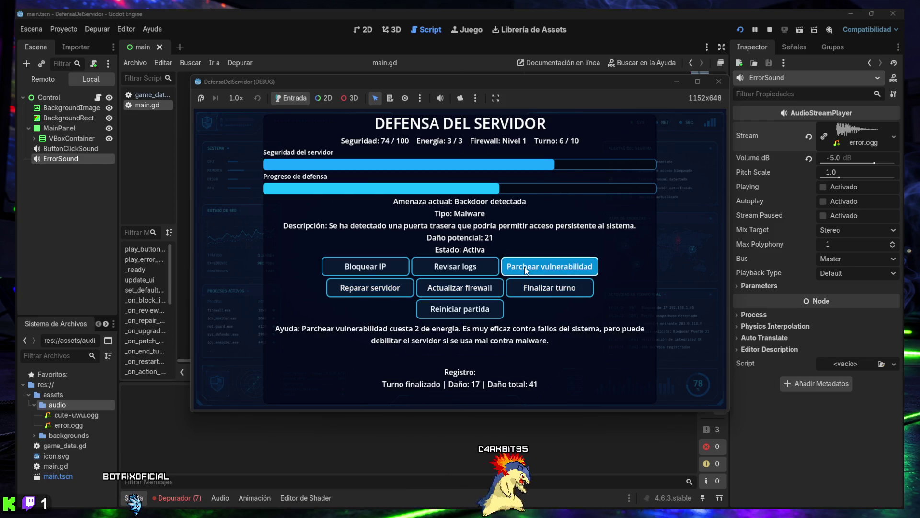
pyautogui.click(550, 266)
pyautogui.click(459, 272)
pyautogui.click(374, 267)
pyautogui.click(455, 269)
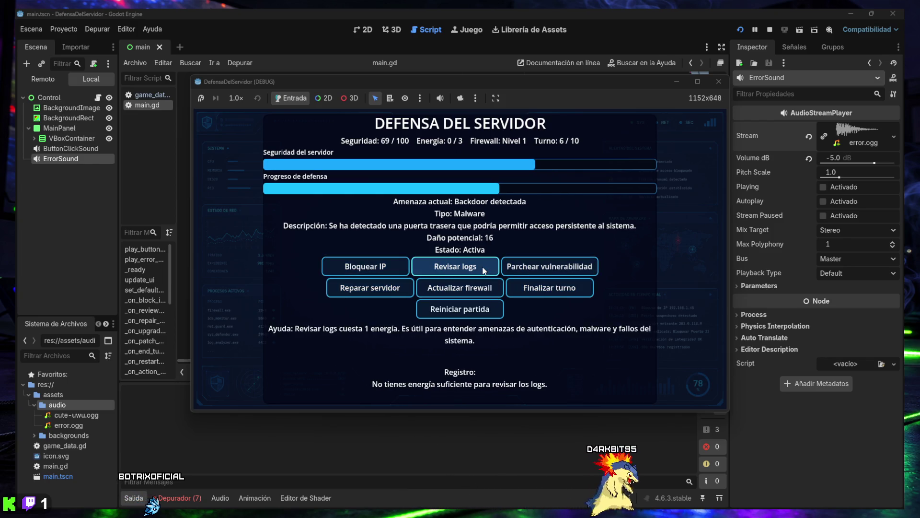
pyautogui.click(527, 288)
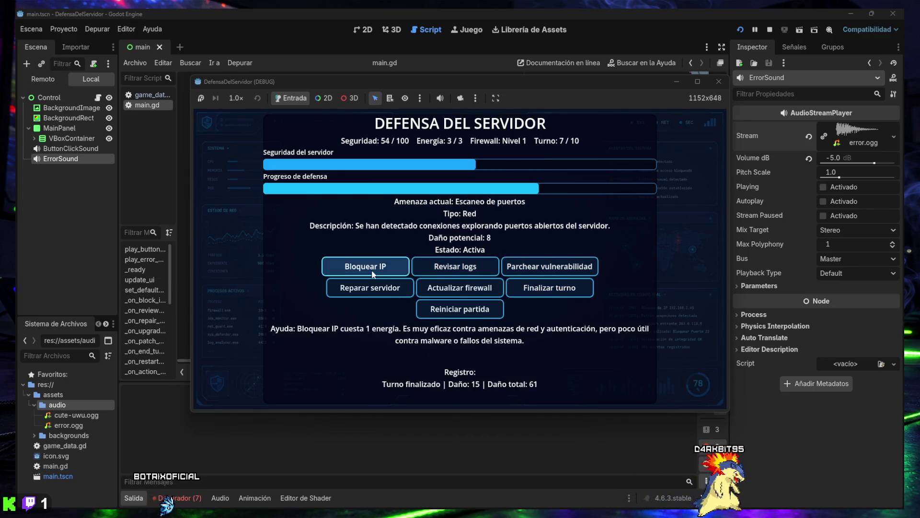
pyautogui.click(375, 269)
pyautogui.click(536, 290)
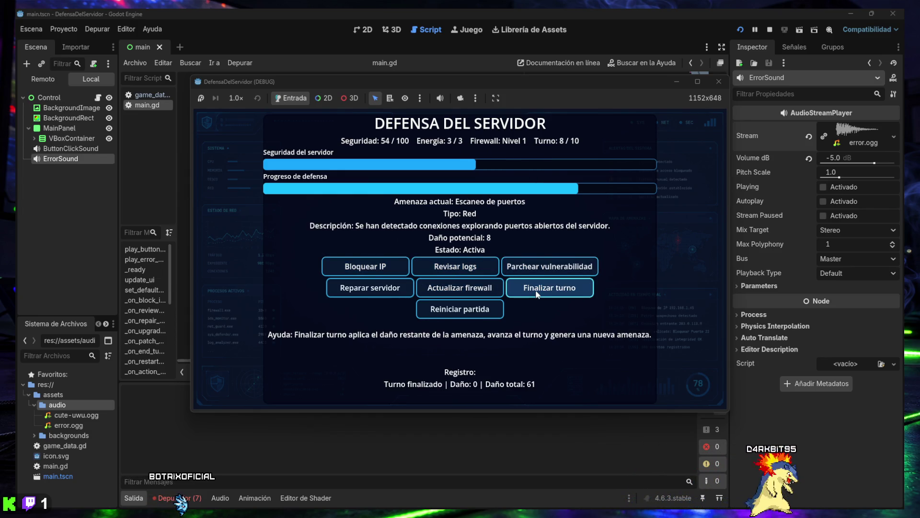
pyautogui.click(372, 267)
pyautogui.click(523, 288)
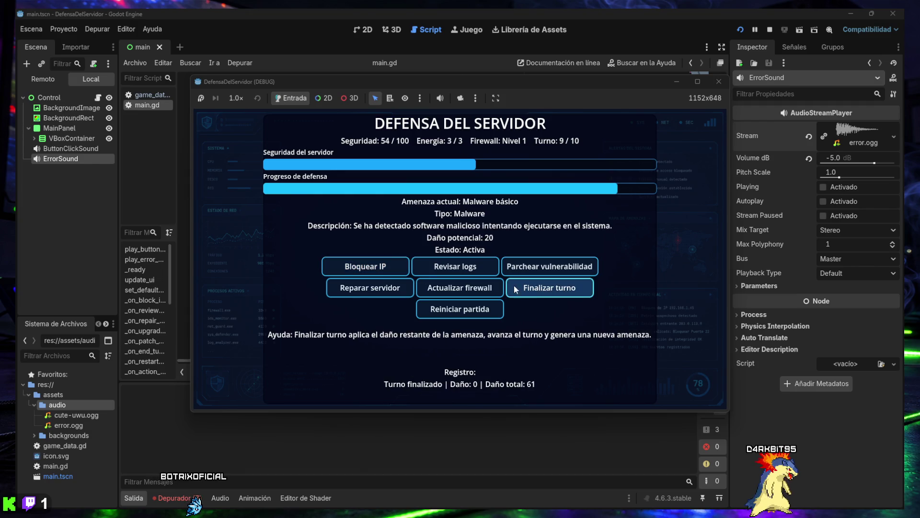
pyautogui.click(464, 269)
pyautogui.click(547, 288)
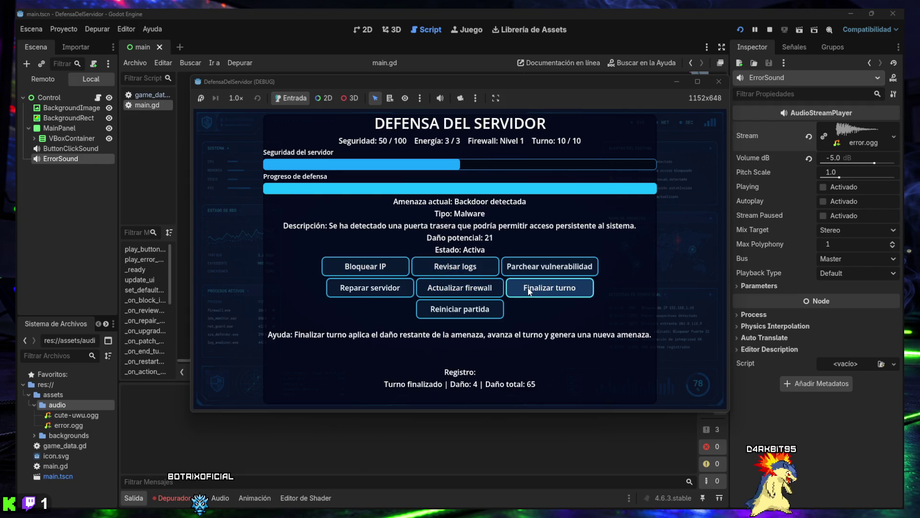
pyautogui.click(370, 273)
pyautogui.click(387, 273)
pyautogui.click(580, 291)
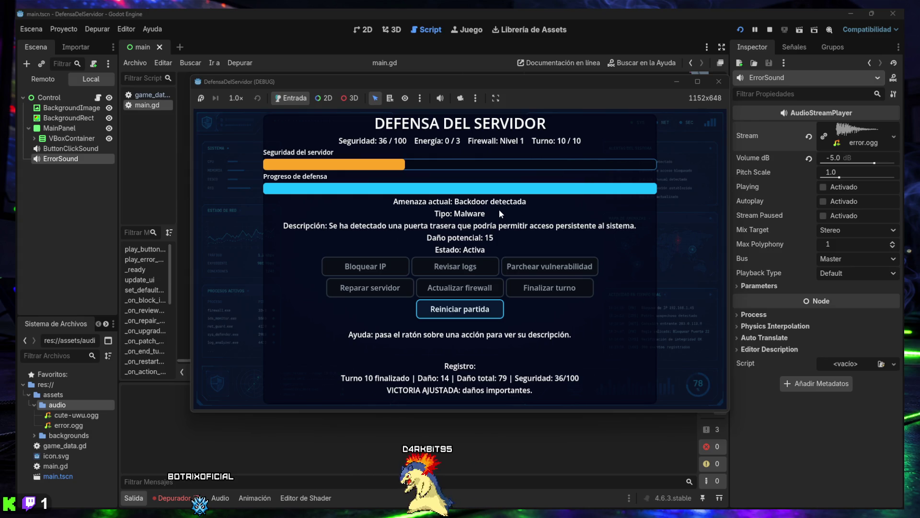
# Stop the game, expand all seven debugger errors, and enlarge the bottom panel
pyautogui.click(717, 83)
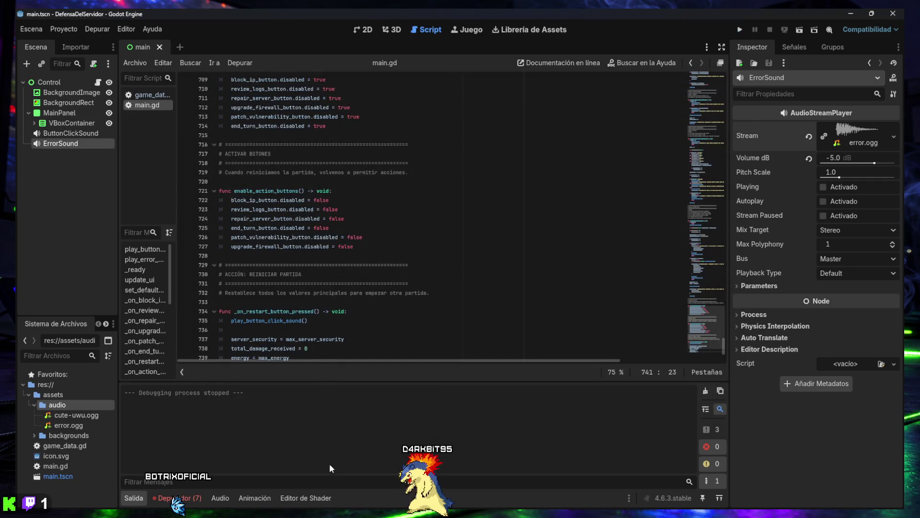
pyautogui.click(181, 499)
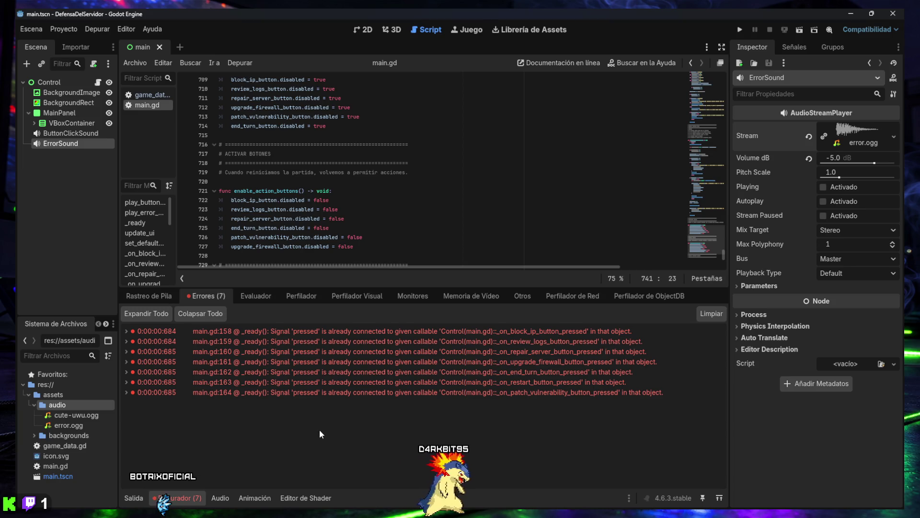
pyautogui.click(155, 315)
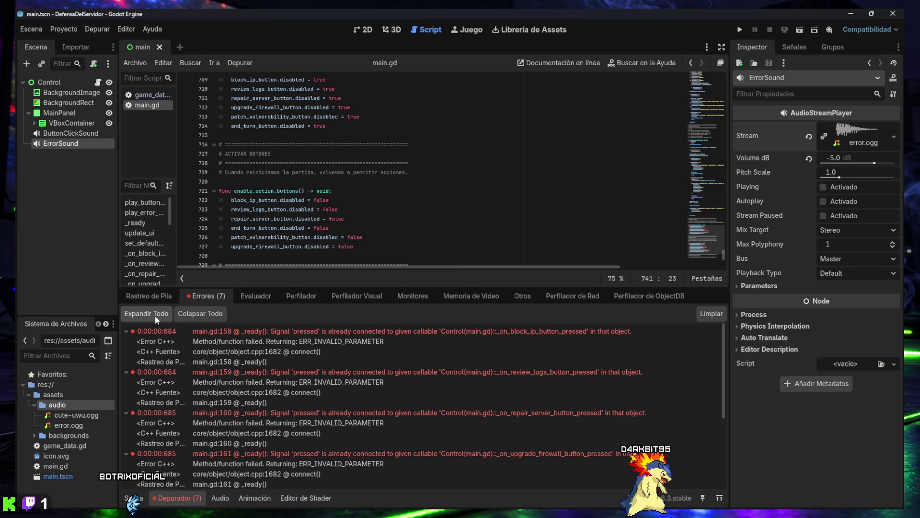
pyautogui.click(185, 316)
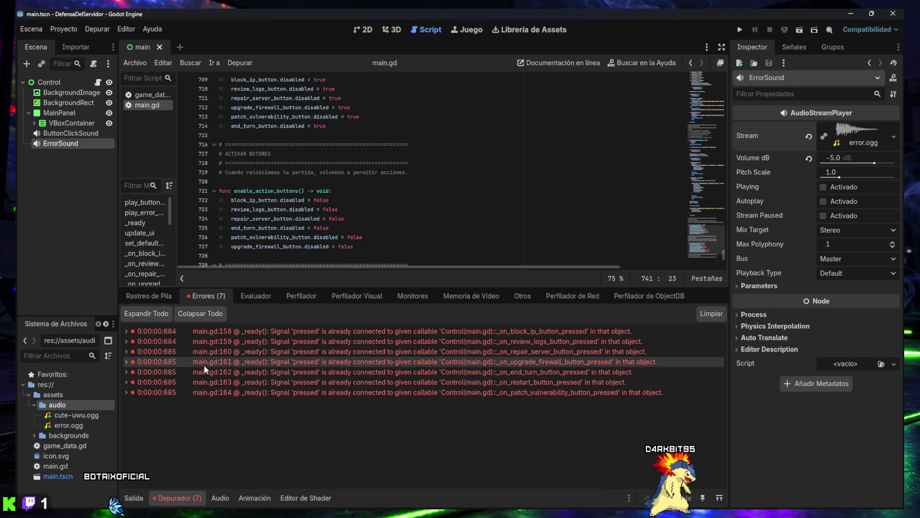
pyautogui.click(161, 317)
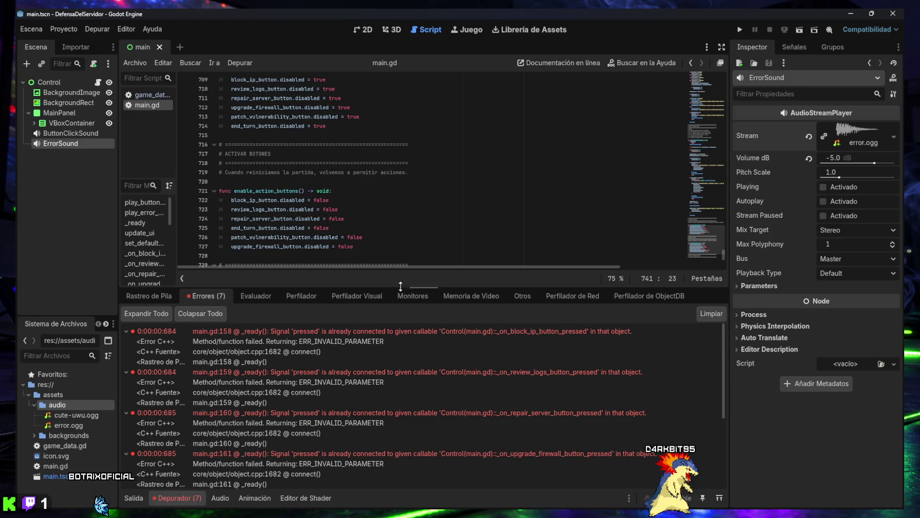
pyautogui.moveTo(401, 286); pyautogui.dragTo(413, 156)
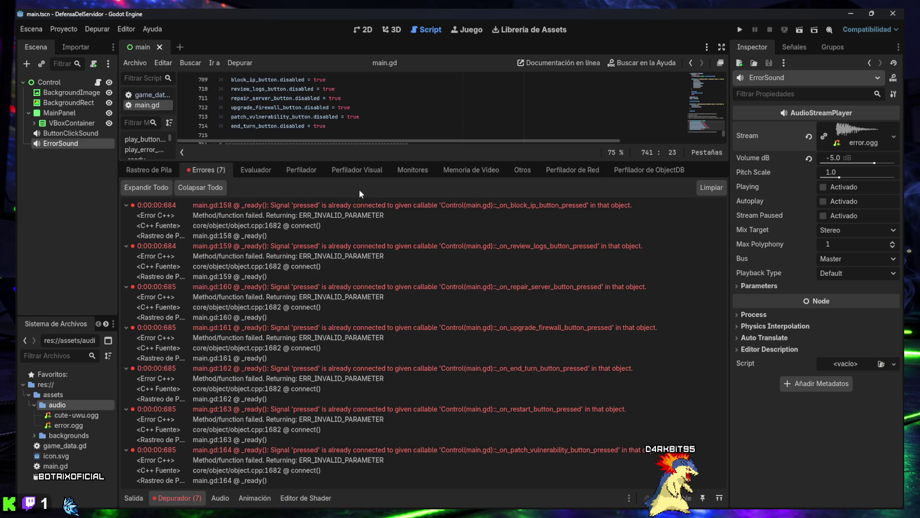
# Clear the ErrorSound selection and capture the whole editor as a screenshot
pyautogui.click(67, 203)
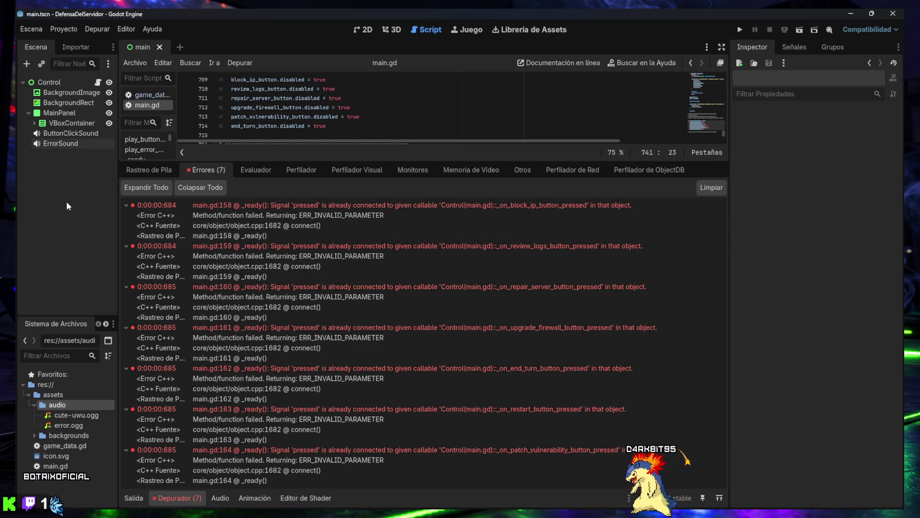
pyautogui.press('super+shift+s')
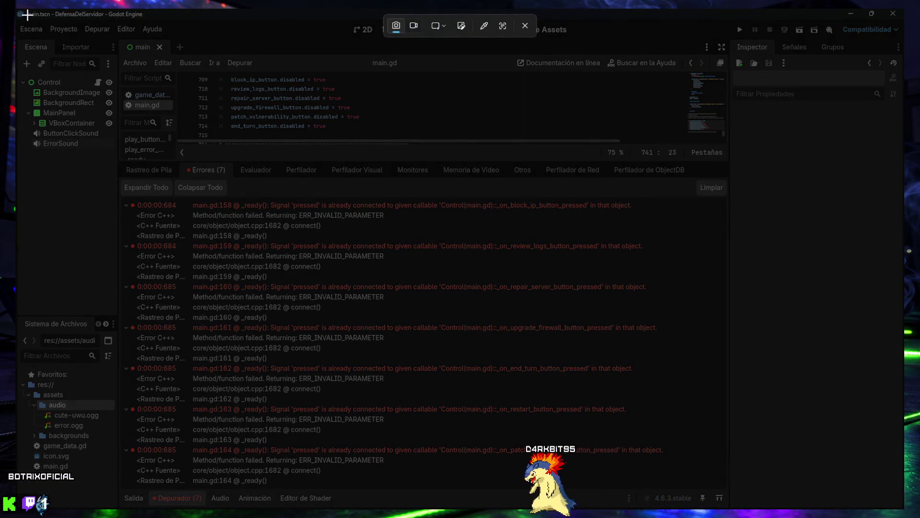
pyautogui.moveTo(16, 9)
pyautogui.mouseDown()
pyautogui.moveTo(407, 275)
pyautogui.moveTo(830, 448)
pyautogui.moveTo(892, 496)
pyautogui.mouseUp()
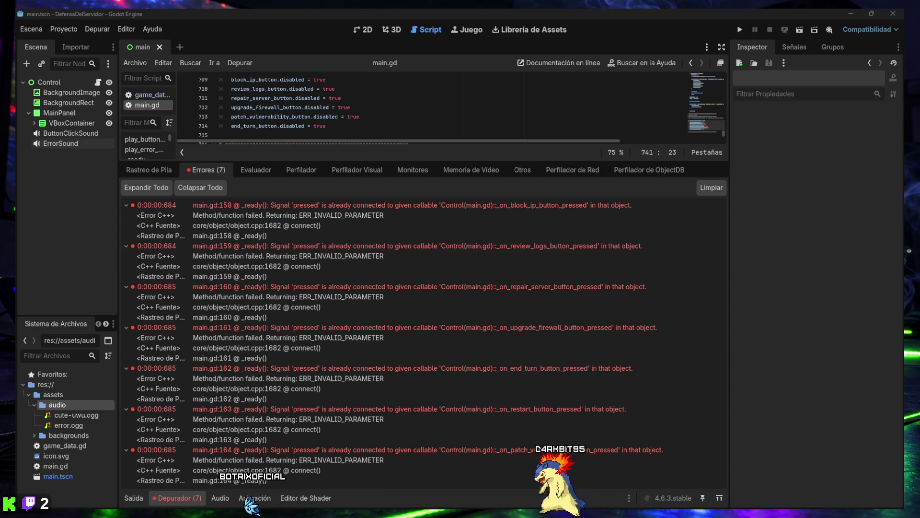
# Expand VBoxContainer, ActionsContainer and ActionRow1–3 in the Scene tree
pyautogui.click(34, 124)
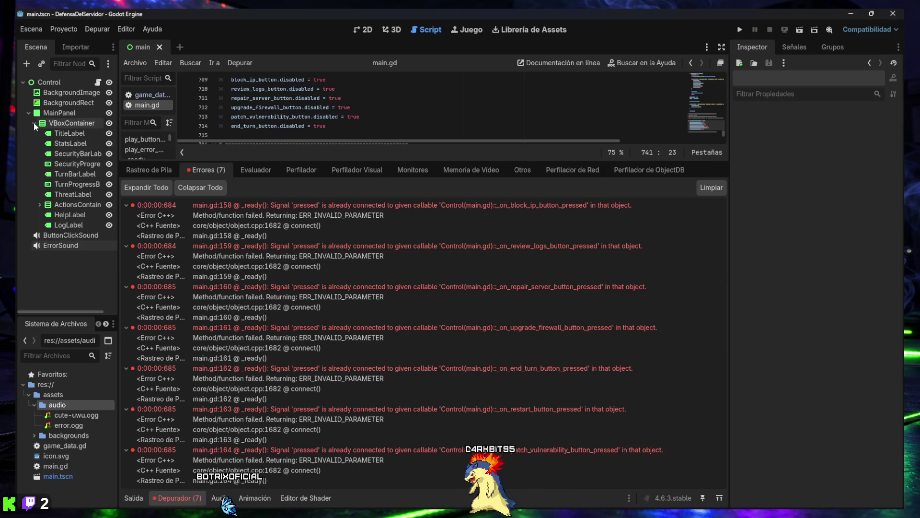
pyautogui.click(40, 205)
pyautogui.click(45, 214)
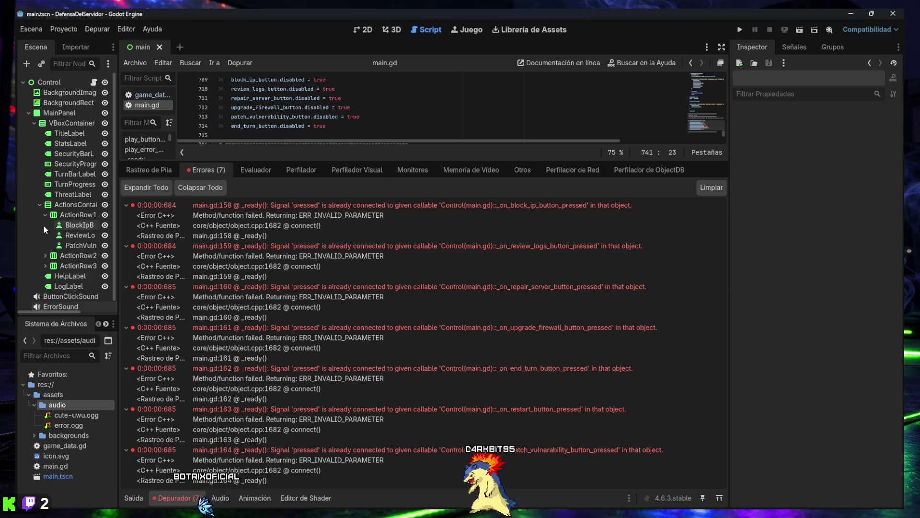
pyautogui.click(45, 266)
pyautogui.click(45, 256)
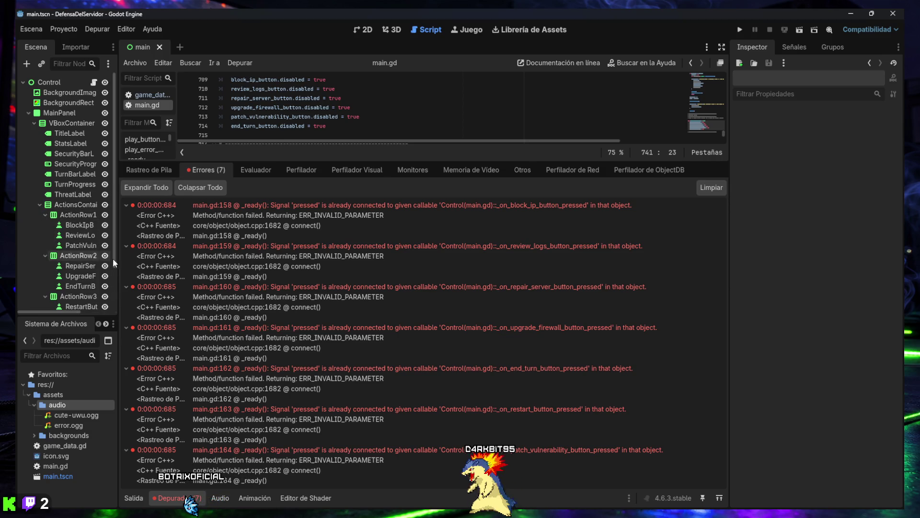
# Enlarge the Scene dock, hide the debugger, and select BlockIpButton in the Inspector
pyautogui.moveTo(119, 298); pyautogui.dragTo(150, 300)
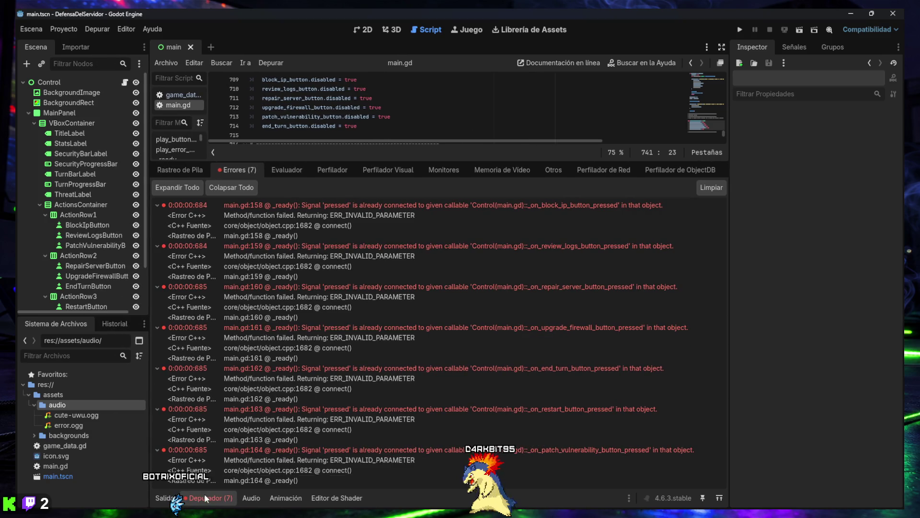
pyautogui.click(206, 494)
pyautogui.moveTo(99, 314); pyautogui.dragTo(98, 364)
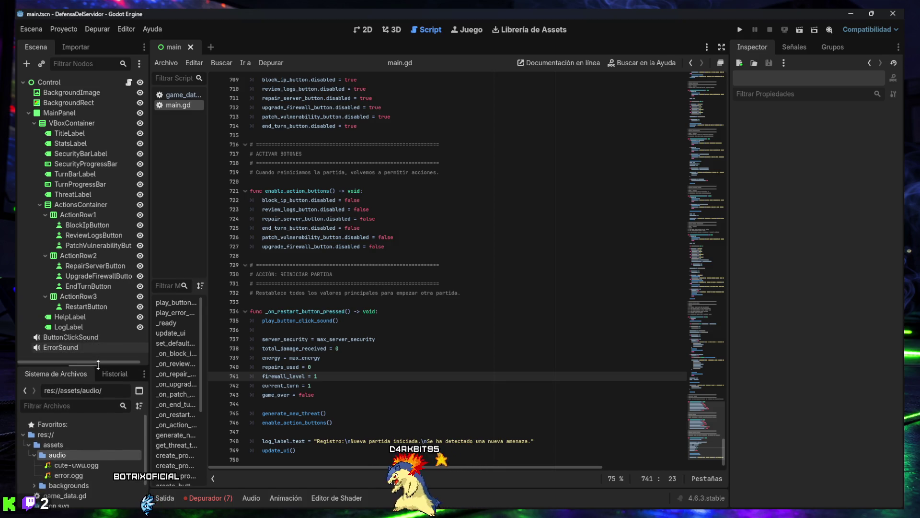
pyautogui.moveTo(147, 258); pyautogui.dragTo(183, 258)
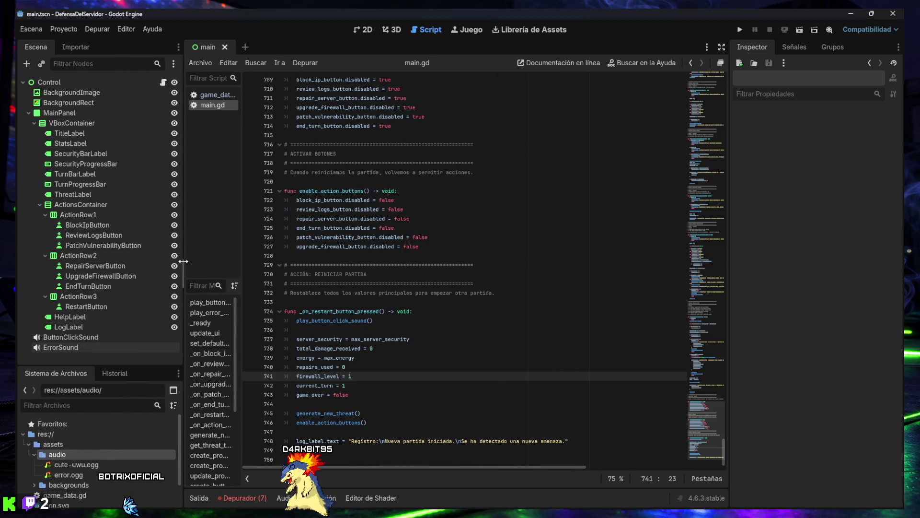
pyautogui.click(105, 225)
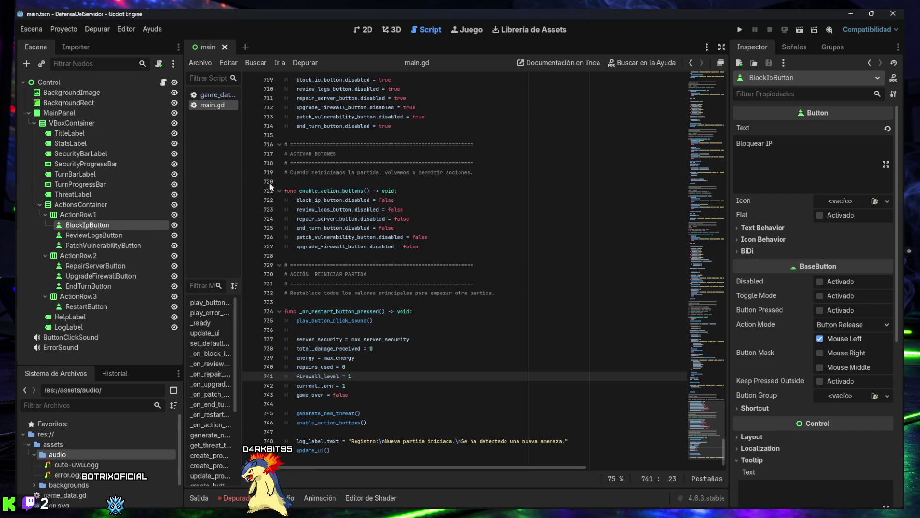
# List BlockIpButton's signals and add update_ui() on line 749 of the restart handler
pyautogui.click(797, 48)
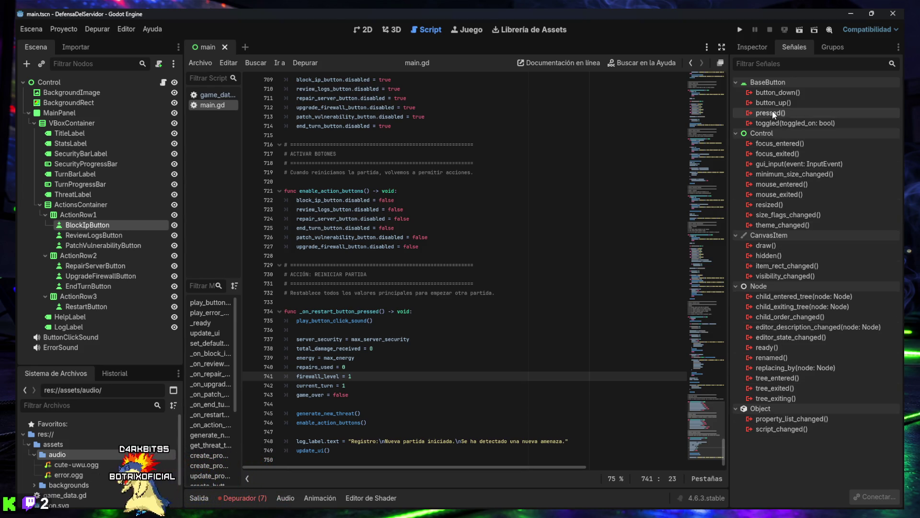
pyautogui.moveTo(772, 116)
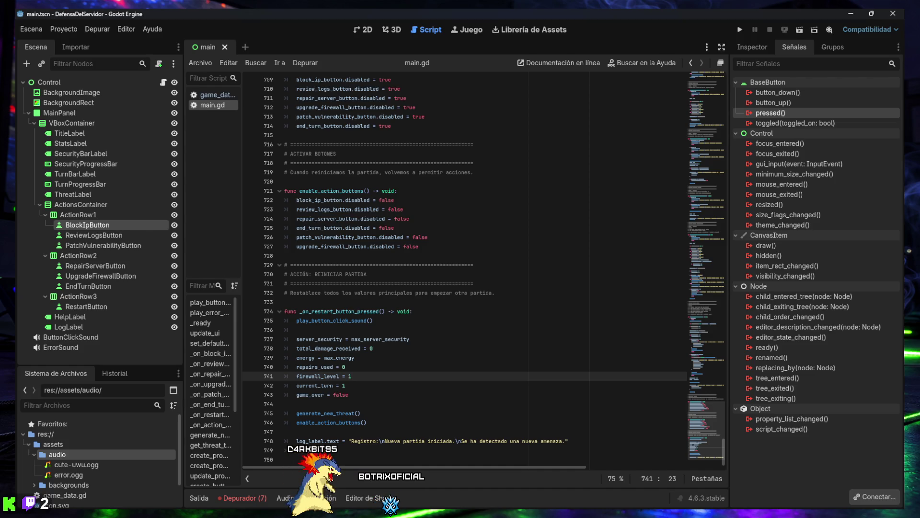
pyautogui.write('update_ui()')
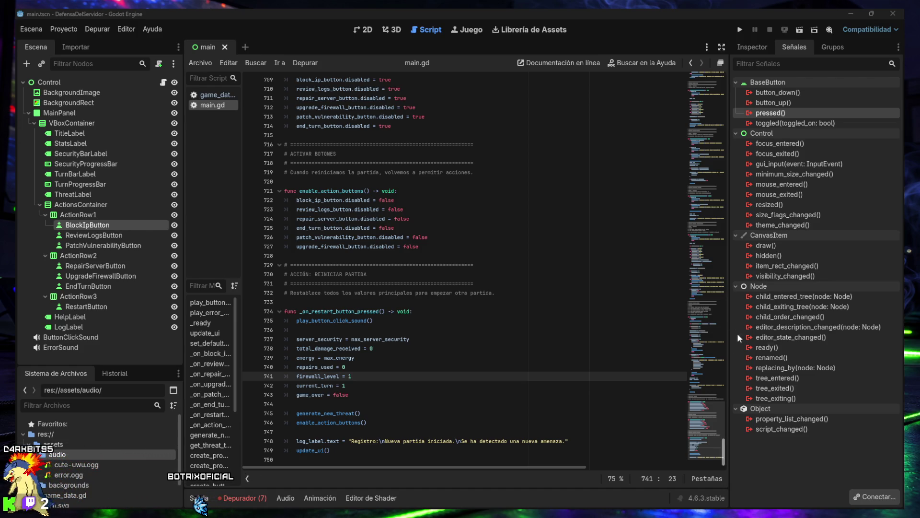
# Capture a screenshot of the whole Godot window and refocus the script code
pyautogui.press('super+shift+s')
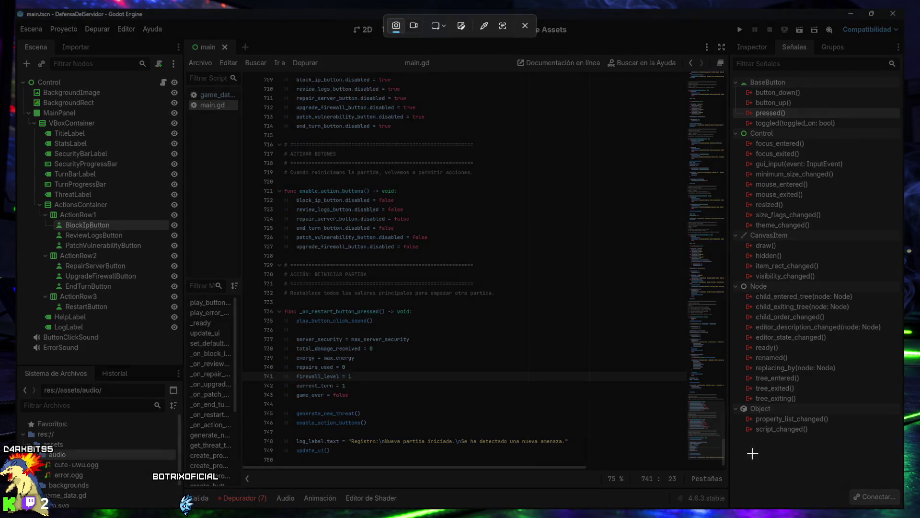
pyautogui.moveTo(16, 8)
pyautogui.mouseDown()
pyautogui.moveTo(336, 146)
pyautogui.moveTo(810, 419)
pyautogui.moveTo(886, 508)
pyautogui.moveTo(905, 513)
pyautogui.mouseUp()
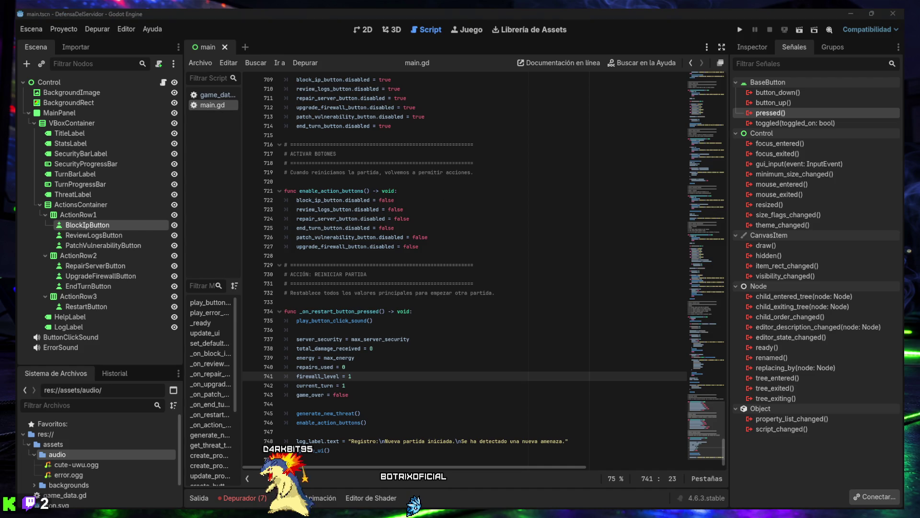
pyautogui.click(379, 356)
# Replace the _ready() body (lines 144–177) with three commented signal groups, dropping duplicate pressed connections
pyautogui.hotkey('ctrl', 'f')
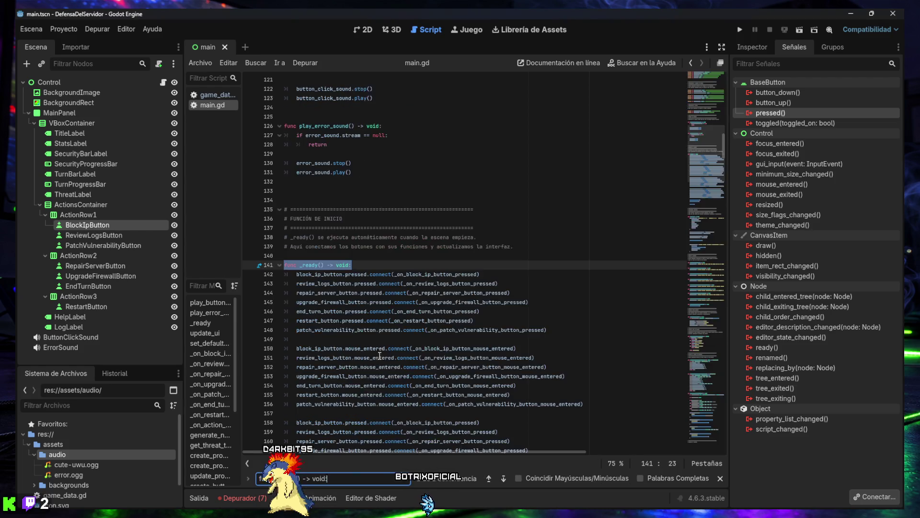
pyautogui.scroll(-5, 402, 328)
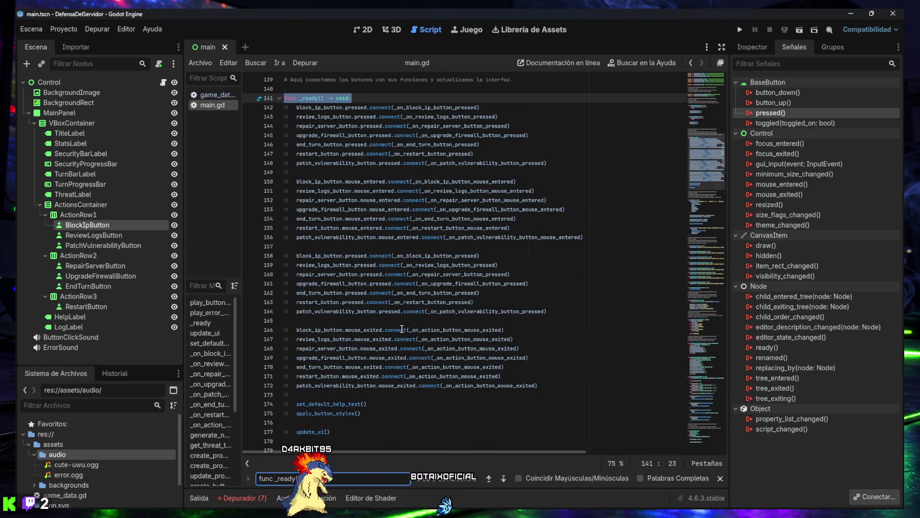
pyautogui.scroll(2, 402, 328)
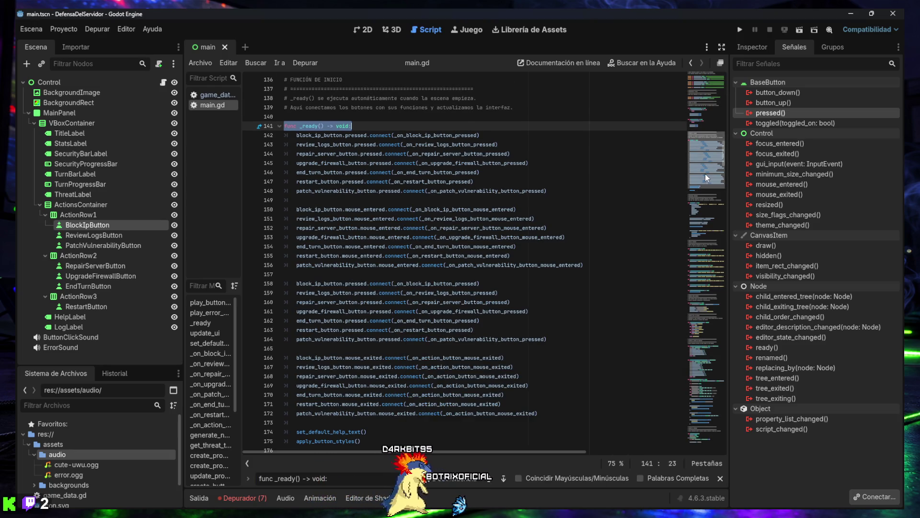
pyautogui.scroll(-2, 706, 173)
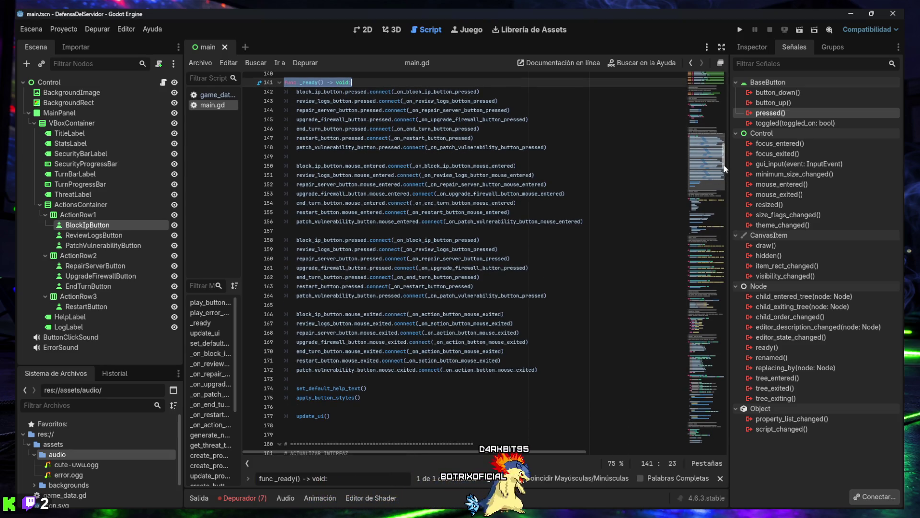
pyautogui.scroll(2, 724, 164)
pyautogui.scroll(-1, 724, 164)
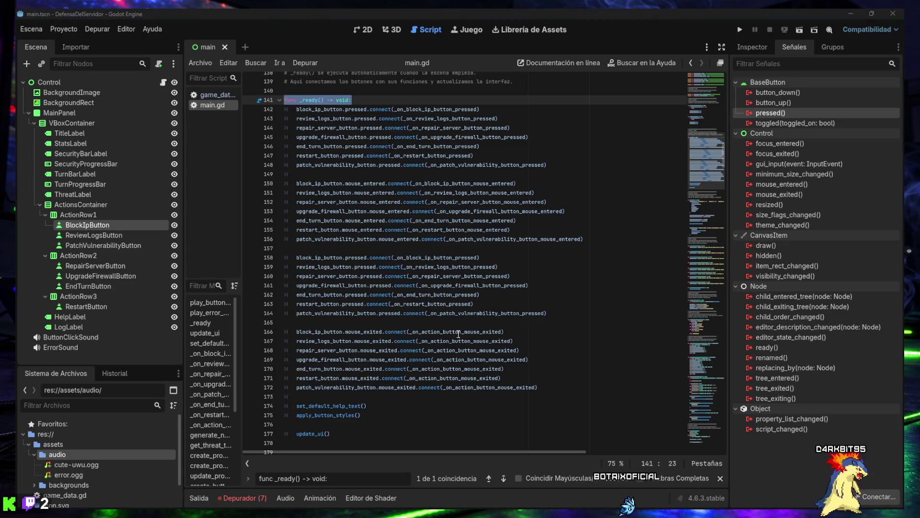
pyautogui.moveTo(366, 374)
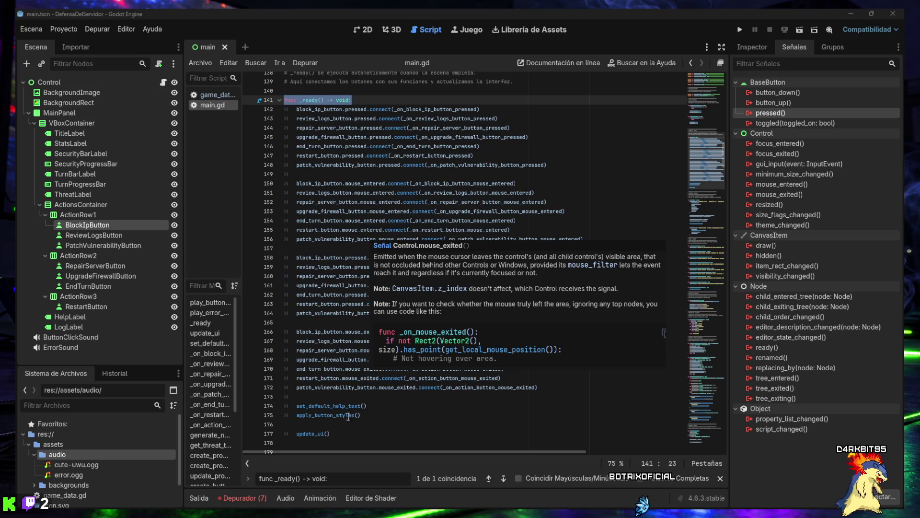
pyautogui.scroll(-1, 350, 400)
pyautogui.moveTo(348, 406)
pyautogui.mouseDown()
pyautogui.moveTo(290, 309)
pyautogui.moveTo(285, 155)
pyautogui.mouseUp()
pyautogui.write('func _ready() -> void: \t# Señales de pulsación de botones \tblock_ip_button.pressed.connect(_on_block_ip_button_pressed) \treview_logs_button.pressed.connect(_on_review_logs_button_pressed) \trepair_server_button.pressed.connect(_on_repair_server_button_pressed) \tupgrade_firewall_button.pressed.connect(_on_upgrade_firewall_button_pressed) \tend_turn_button.pressed.connect(_on_end_turn_button_pressed) \trestart_button.pressed.connect(_on_restart_button_pressed) \tpatch_vulnerability_button.pressed.connect(_on_patch_vulnerability_button_pressed)  \t# Señales de ayuda al pasar el ratón por encima \tblock_ip_button.mouse_entered.connect(_on_block_ip_button_mouse_entered) \treview_logs_button.mouse_entered.connect(_on_review_logs_button_mouse_entered) \trepair_server_button.mouse_entered.connect(_on_repair_server_button_mouse_entered) \tupgrade_firewall_button.mouse_entered.connect(_on_upgrade_firewall_button_mouse_entered) \tend_turn_button.mouse_entered.connect(_on_end_turn_button_mouse_entered) \trestart_button.mouse_entered.connect(_on_restart_button_mouse_entered) \tpatch_vulnerability_button.mouse_entered.connect(_on_patch_vulnerability_button_mouse_entered)  \t# Señales para restaurar el texto de ayuda \tblock_ip_button.mouse_exited.connect(_on_action_button_mouse_exited) \treview_logs_button.mouse_exited.connect(_on_action_button_mouse_exited) \trepair_server_button.mouse_exited.connect(_on_action_button_mouse_exited) \tupgrade_firewall_button.mouse_exited.connect(_on_action_button_mouse_exited) \tend_turn_button.mouse_exited.connect(_on_action_button_mouse_exited) \trestart_button.mouse_exited.connect(_on_action_button_mouse_exited) \tpatch_vulnerability_button.mouse_exited.connect(_on_action_button_mouse_exited)  \tset_default_help_text() \tapply_button_styles()  \tupdate_ui()')
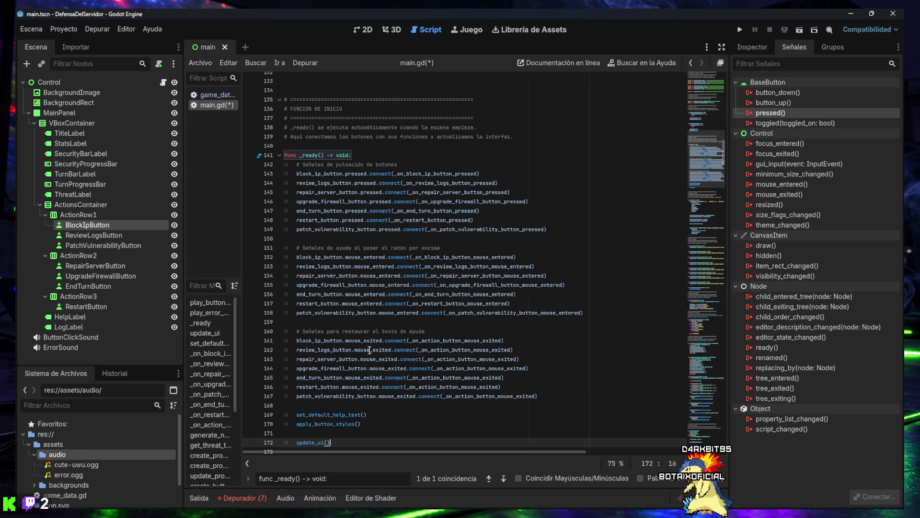
pyautogui.scroll(-2, 369, 350)
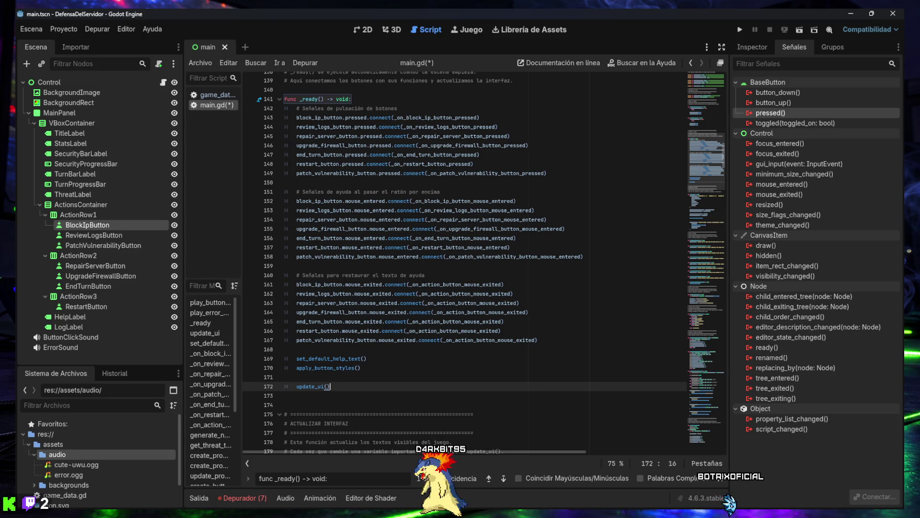
pyautogui.click(436, 303)
# Save main.gd, close the search bar, and clear the seven logged debugger errors
pyautogui.hotkey('ctrl', 's')
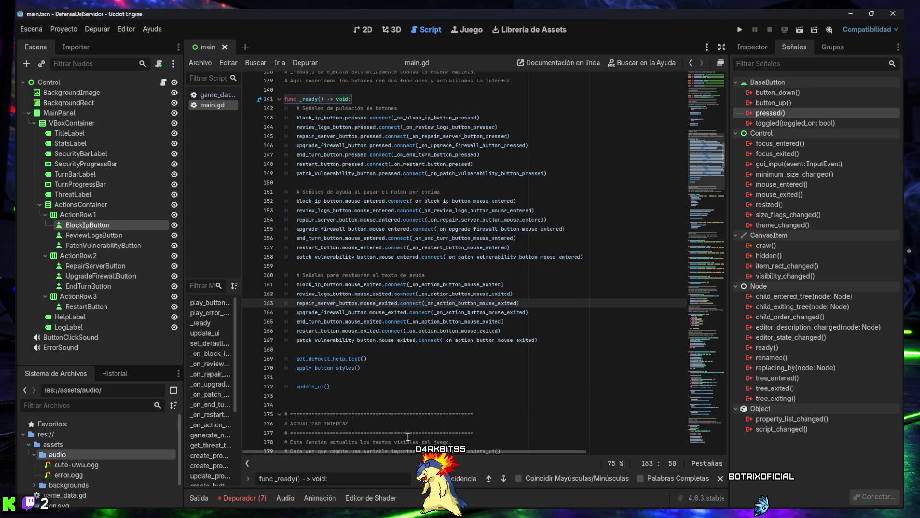
pyautogui.click(719, 478)
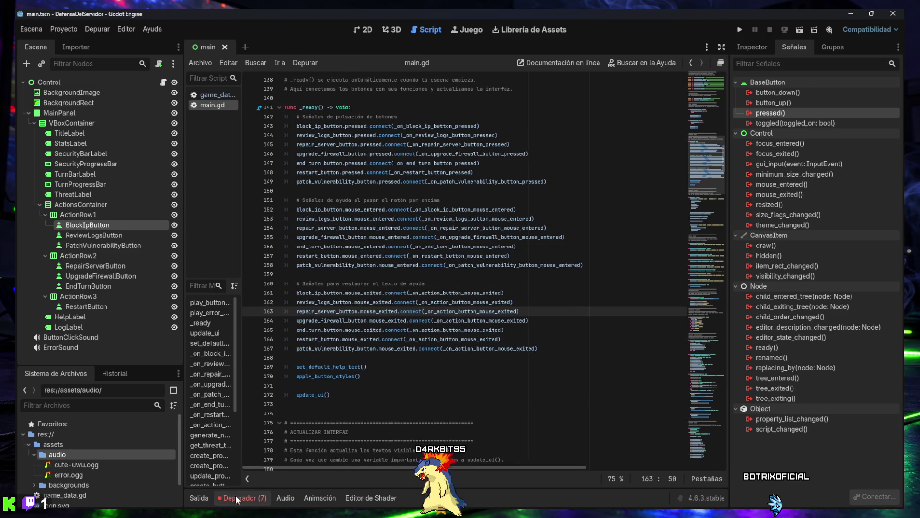
pyautogui.click(234, 494)
pyautogui.click(711, 187)
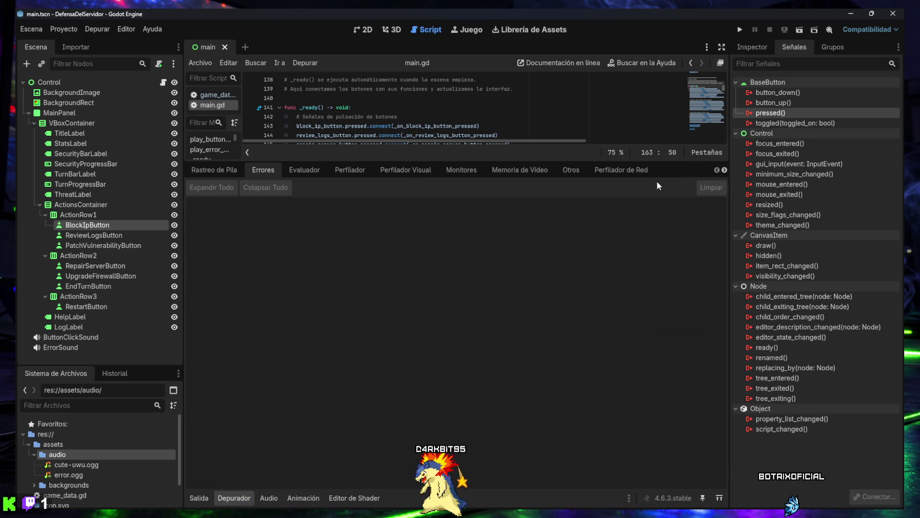
pyautogui.hotkey('ctrl', 'j')
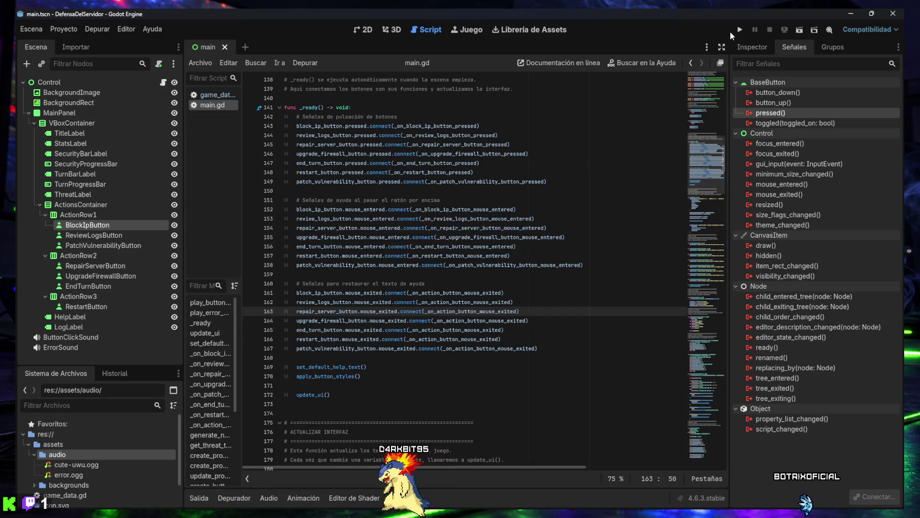
# Run the game and play turns 1–3 by blocking IPs, patching and reviewing logs
pyautogui.click(740, 30)
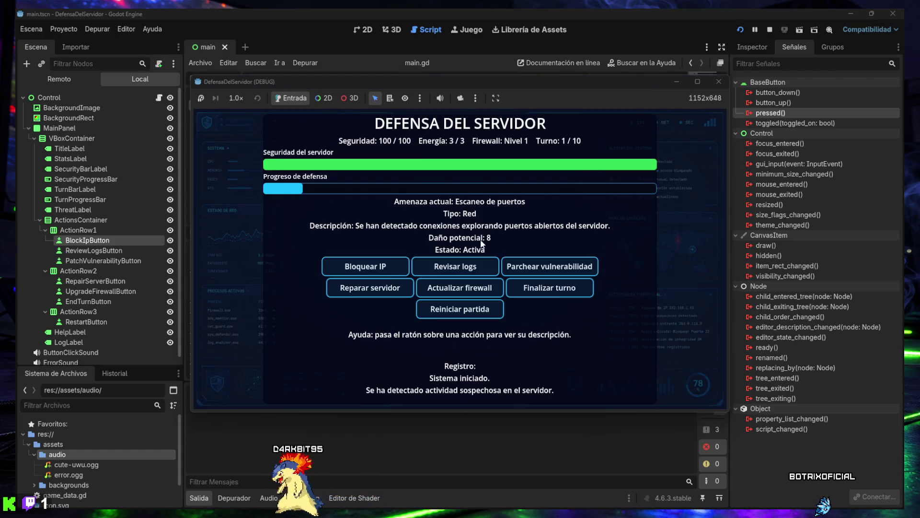
pyautogui.click(379, 280)
pyautogui.click(448, 272)
pyautogui.click(530, 288)
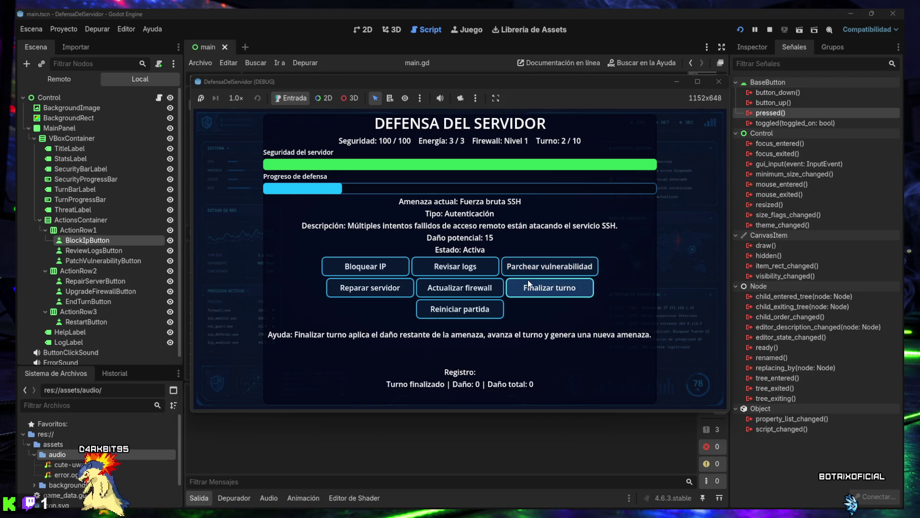
pyautogui.click(533, 271)
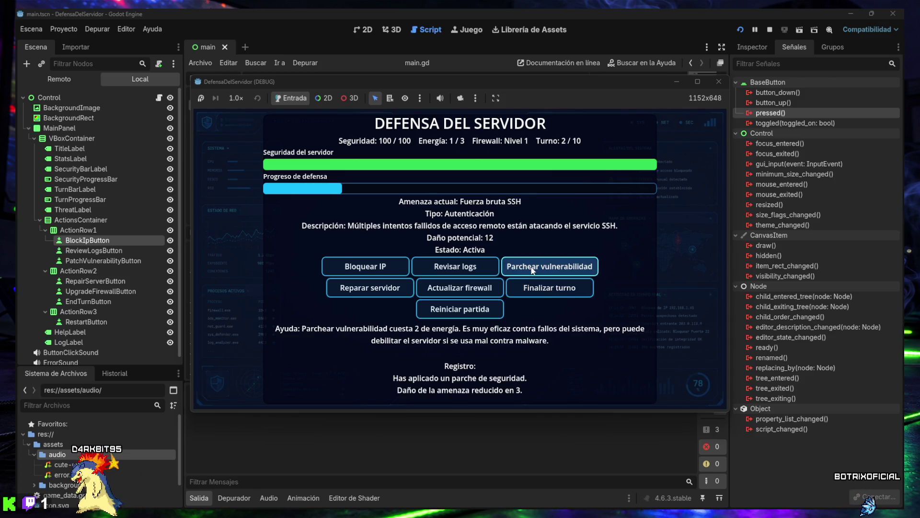
pyautogui.click(458, 267)
pyautogui.click(549, 288)
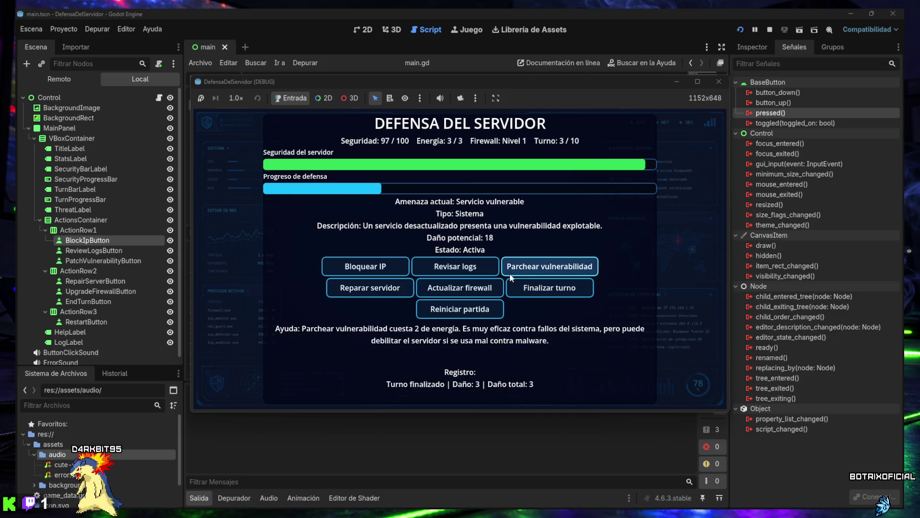
pyautogui.click(389, 268)
pyautogui.click(461, 267)
pyautogui.click(460, 267)
pyautogui.click(460, 267)
pyautogui.click(537, 290)
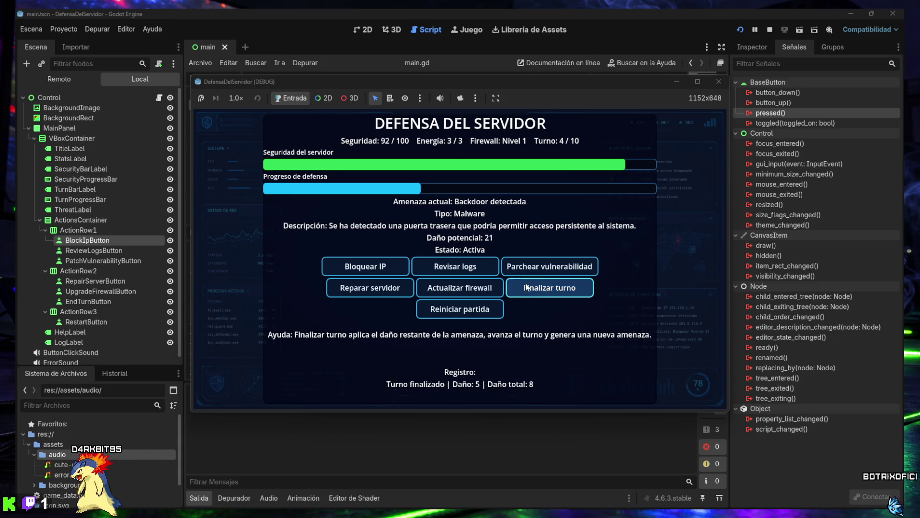
# Play turns 4–7, repairing the server to full security and reviewing logs to limit damage
pyautogui.click(371, 289)
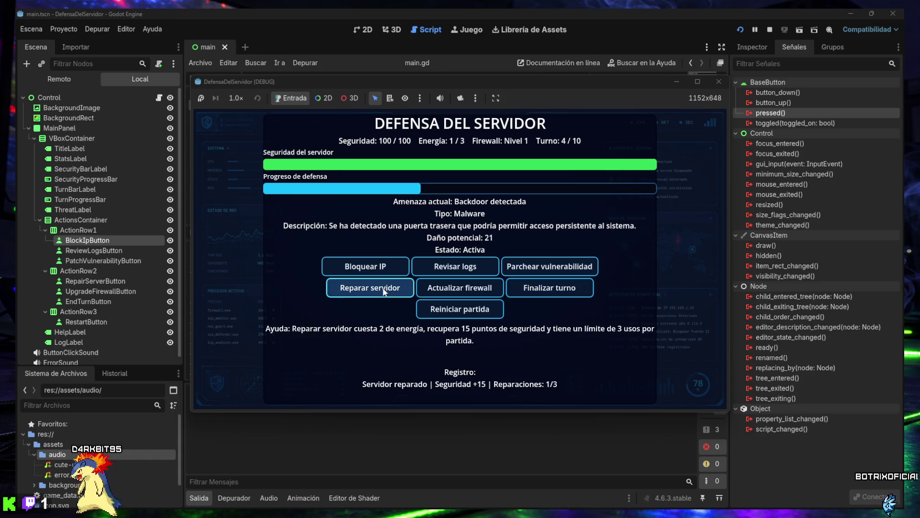
pyautogui.click(537, 267)
pyautogui.click(451, 270)
pyautogui.click(452, 270)
pyautogui.click(539, 289)
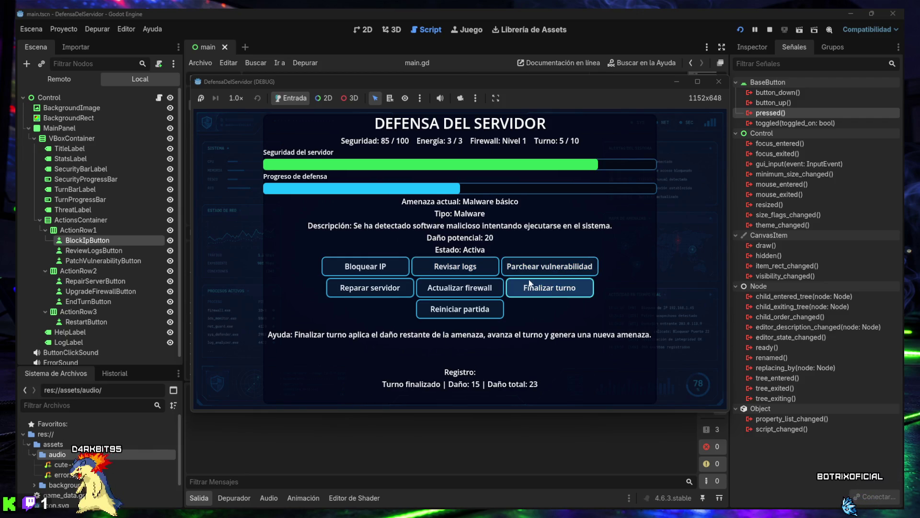
pyautogui.click(438, 272)
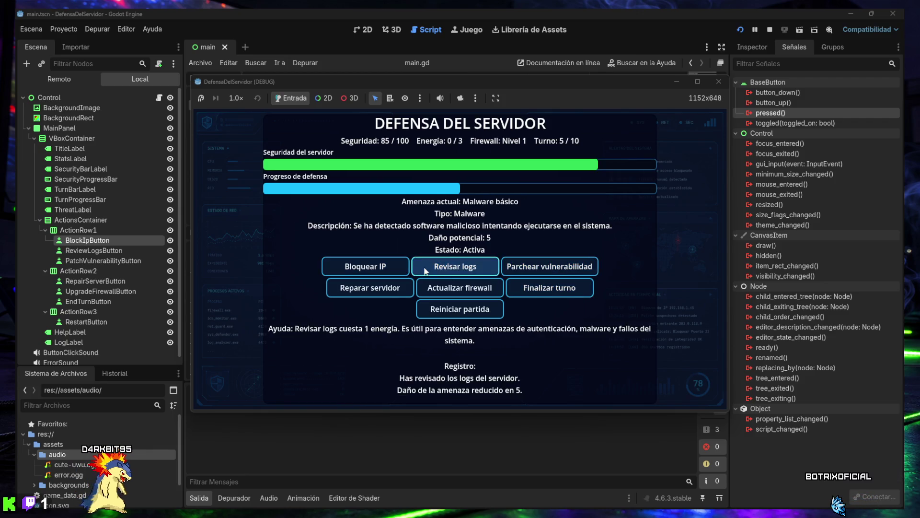
pyautogui.click(536, 290)
pyautogui.click(468, 269)
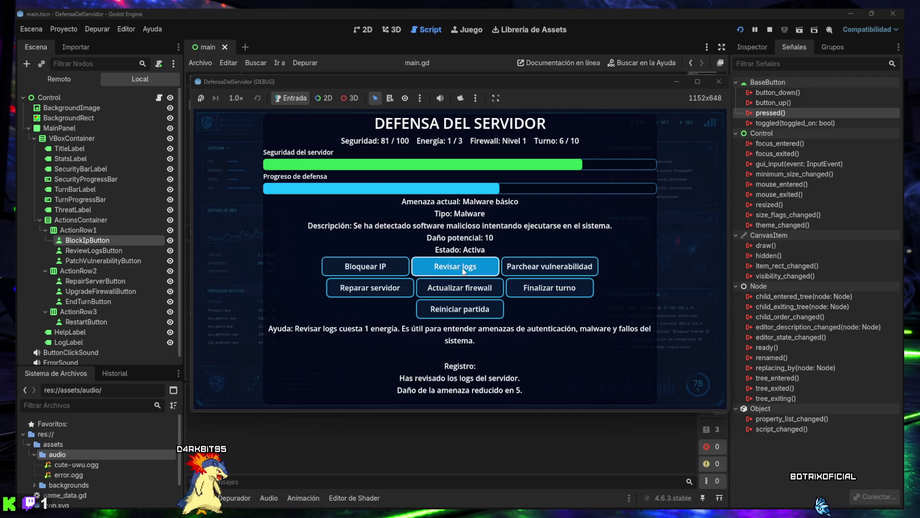
pyautogui.click(531, 288)
pyautogui.click(400, 267)
pyautogui.click(453, 269)
pyautogui.click(458, 270)
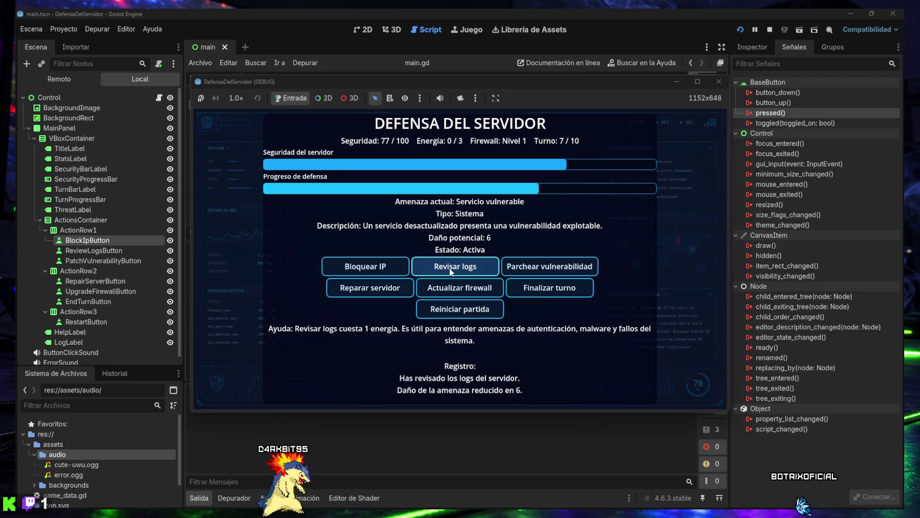
pyautogui.click(462, 272)
pyautogui.click(549, 288)
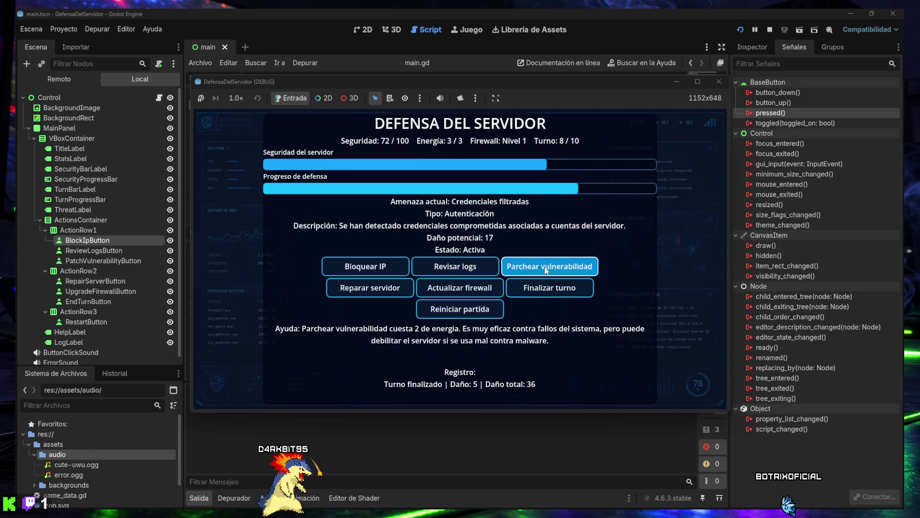
# Finish turns 8–10 for a solid victory at 59/100 security, then stop the game
pyautogui.click(544, 270)
pyautogui.click(469, 268)
pyautogui.click(551, 287)
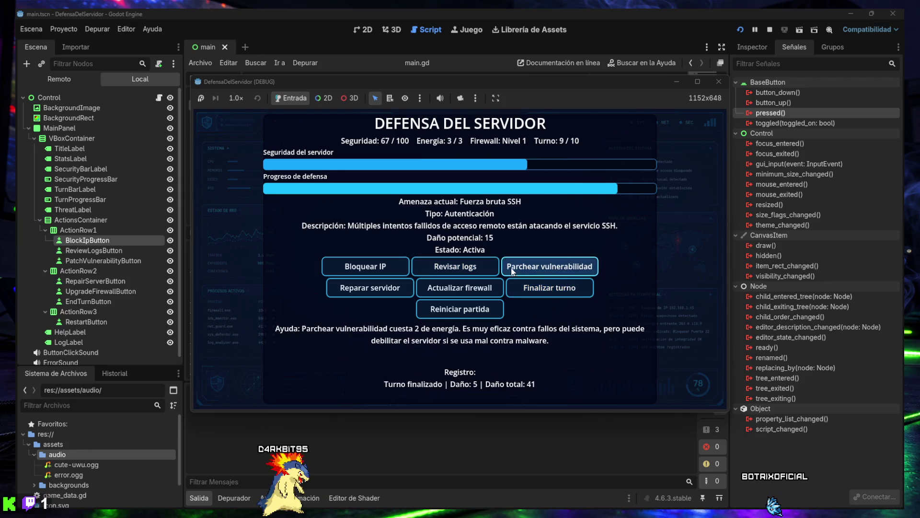
pyautogui.click(523, 268)
pyautogui.click(469, 267)
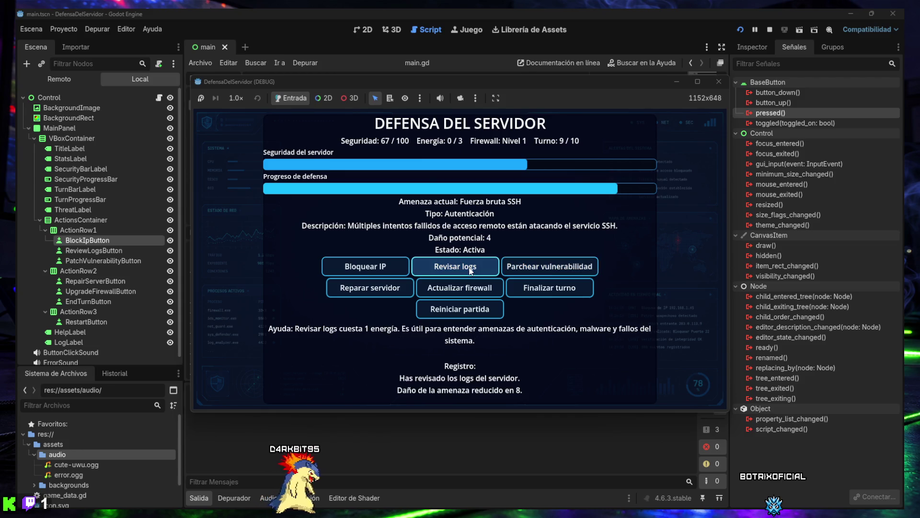
pyautogui.click(530, 287)
pyautogui.click(517, 270)
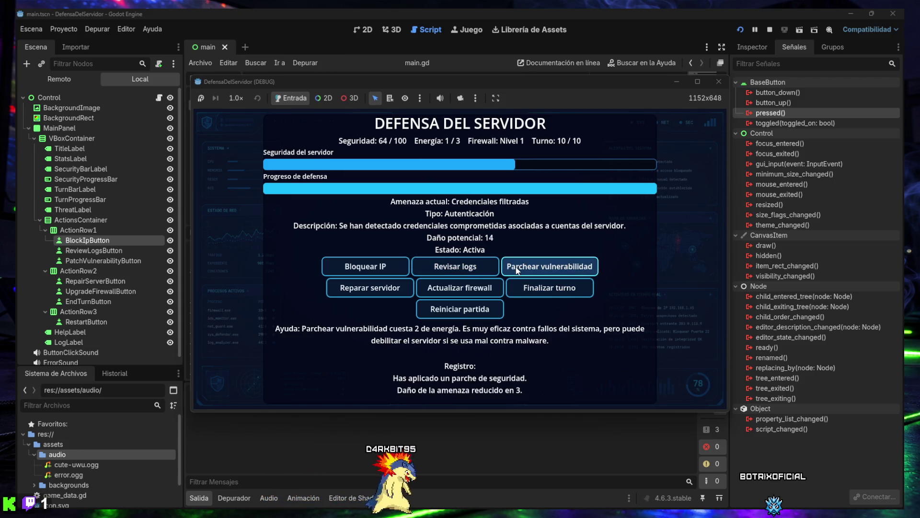
pyautogui.click(468, 267)
pyautogui.click(469, 267)
pyautogui.click(576, 291)
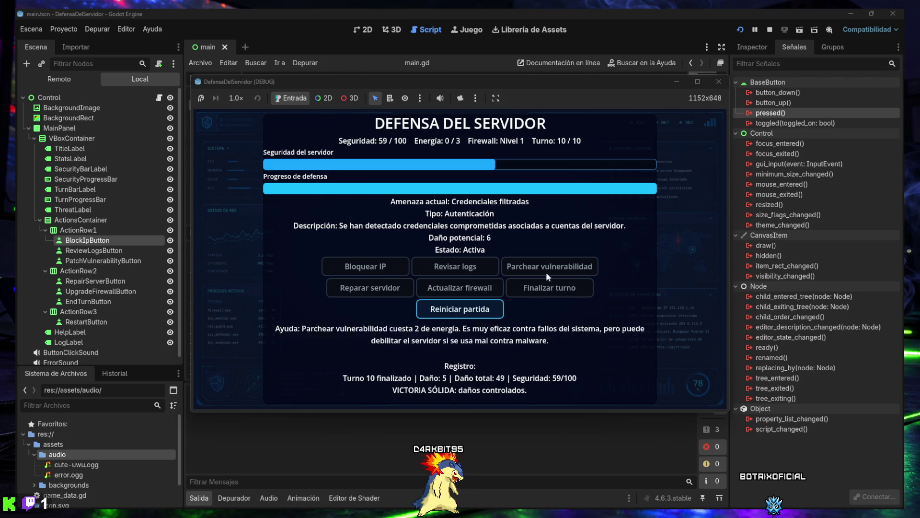
pyautogui.click(718, 85)
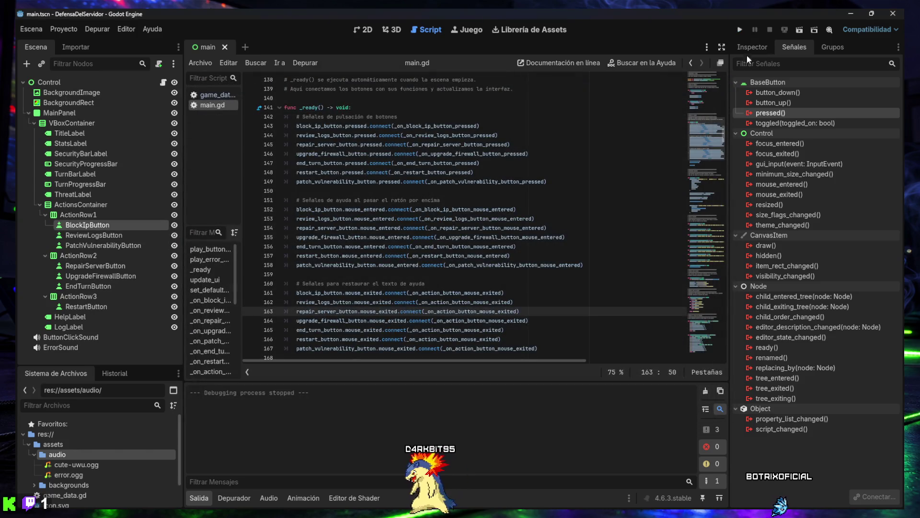
# Switch the right dock to the Inspector to view BlockIpButton's properties
pyautogui.click(750, 46)
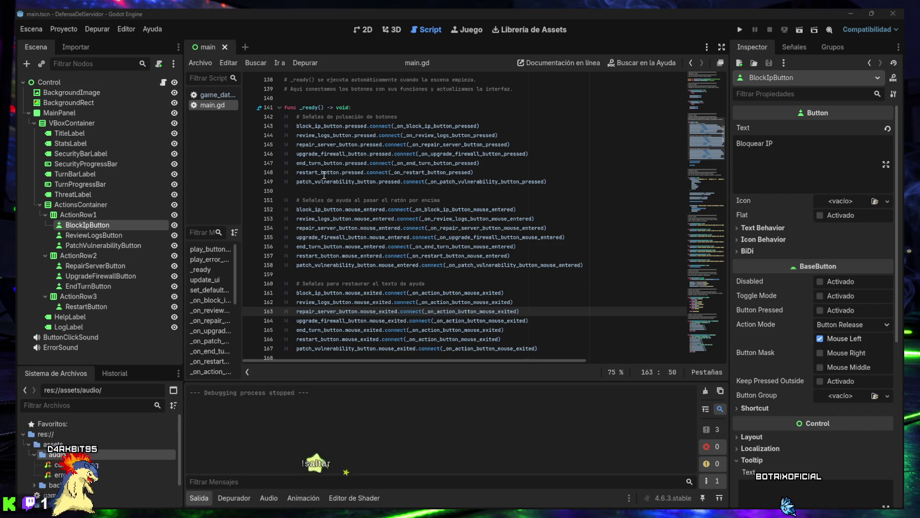
# Create a new scene with a user-interface Control root and begin saving it
pyautogui.click(31, 28)
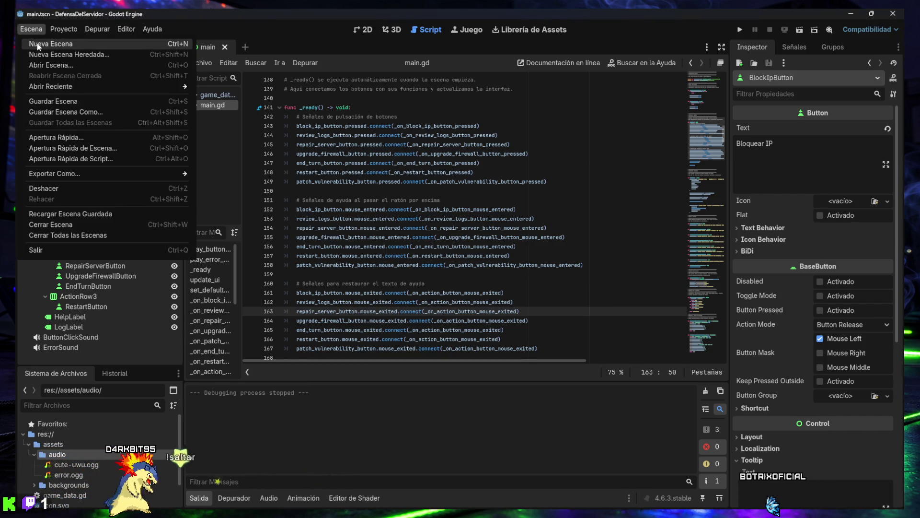
pyautogui.click(39, 45)
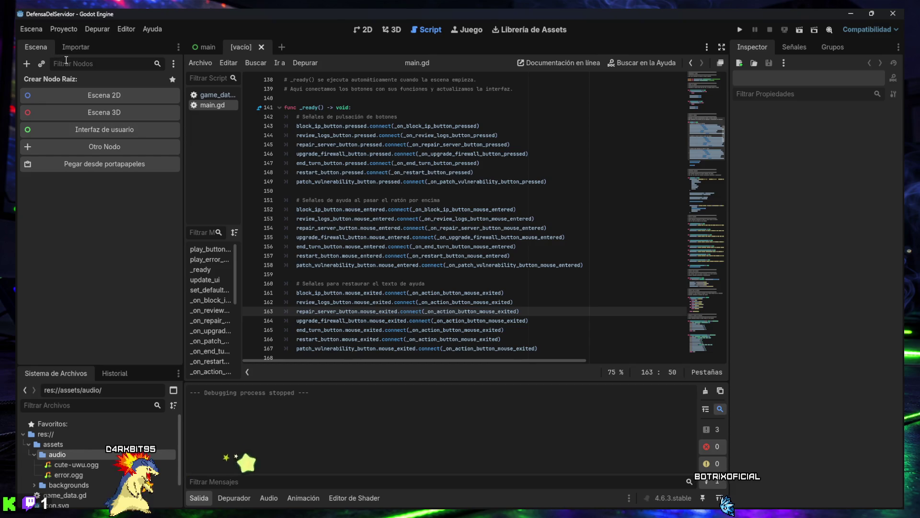
pyautogui.click(85, 128)
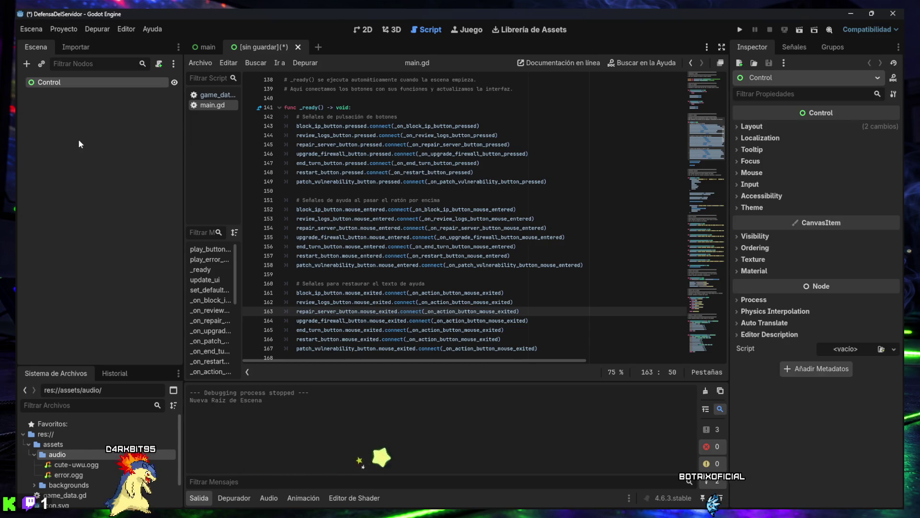
pyautogui.click(200, 48)
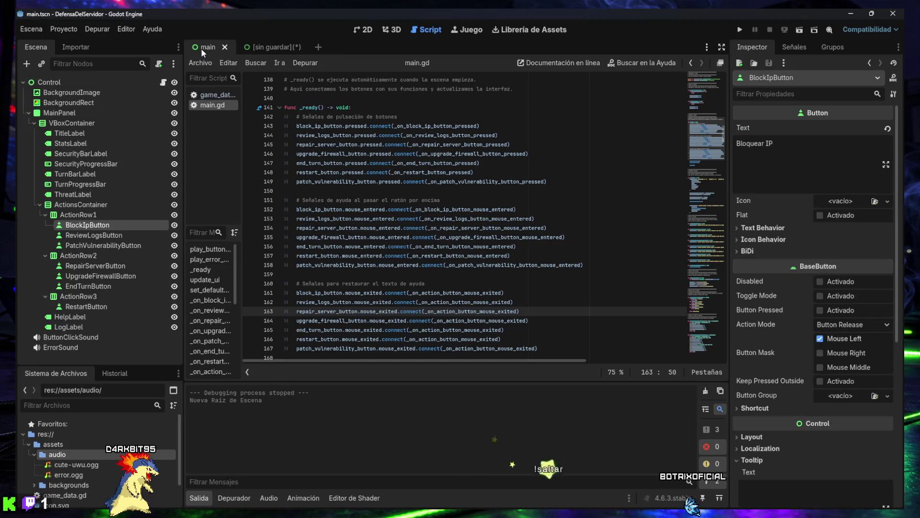
pyautogui.click(260, 48)
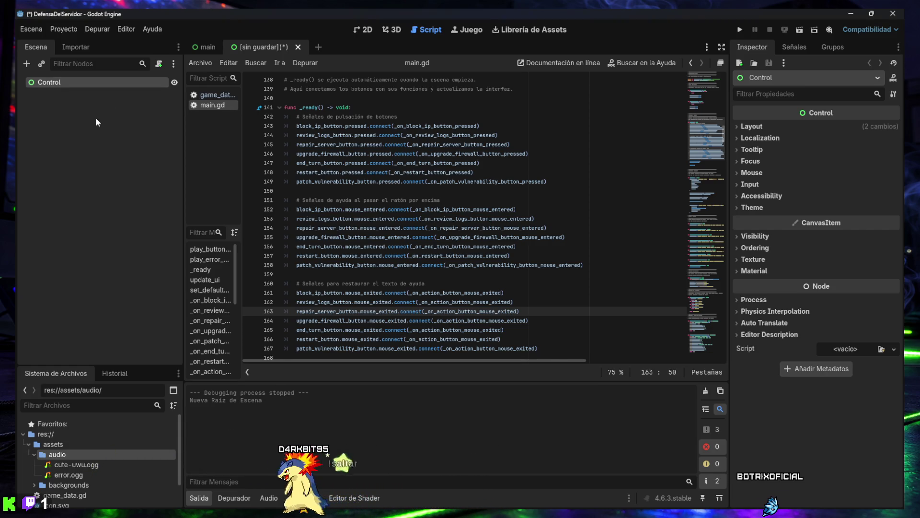
pyautogui.hotkey('ctrl', 's')
pyautogui.write('main_menu.tscn')
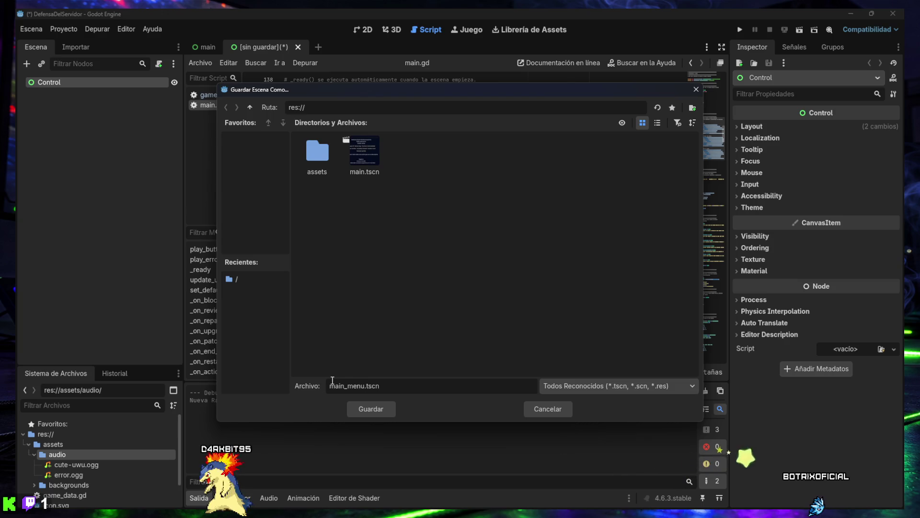
# Confirm saving as main_menu.tscn in res:// and switch to the 2D workspace
pyautogui.click(373, 411)
pyautogui.scroll(-2, 133, 434)
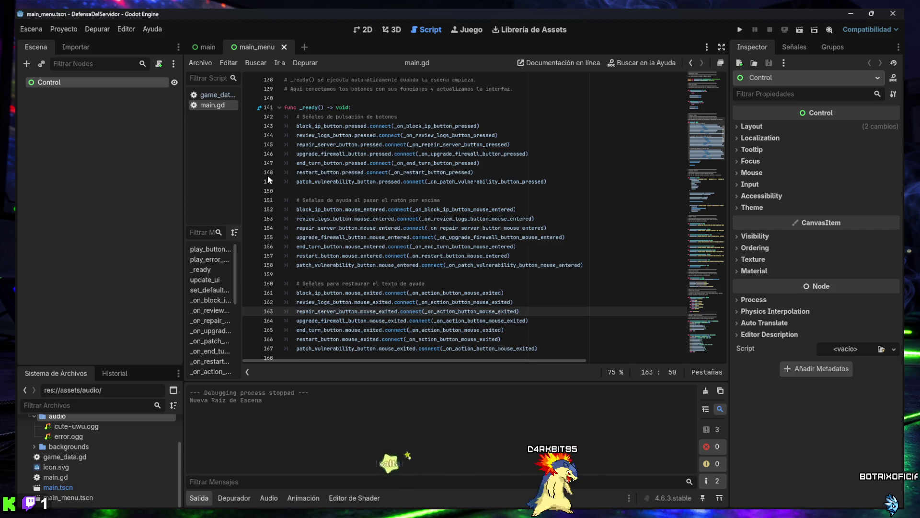
pyautogui.click(363, 30)
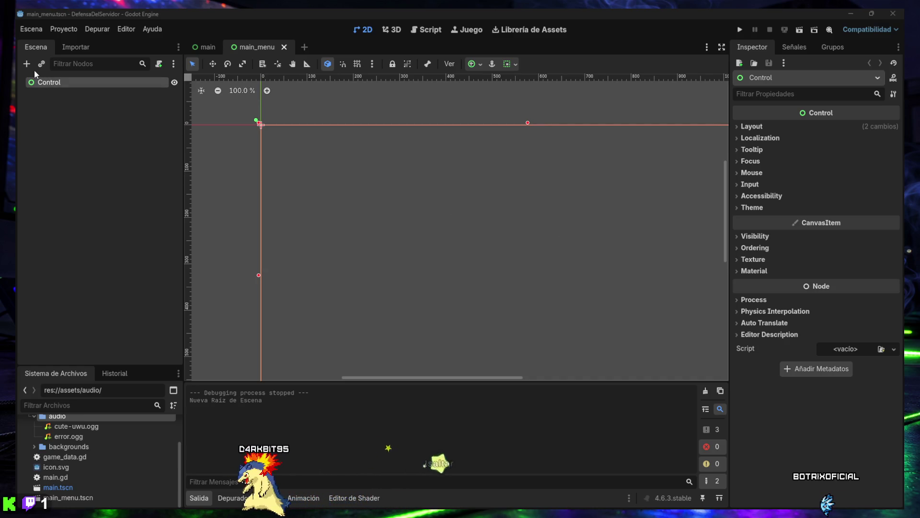
# Add a TextureRect child under Control and rename it BackgroundImage
pyautogui.click(53, 105)
pyautogui.hotkey('ctrl', 'a')
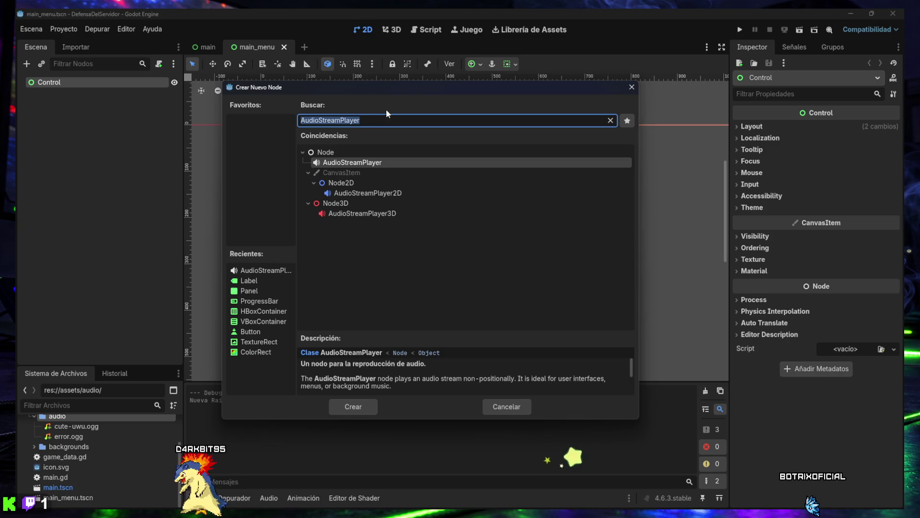
pyautogui.write('TextureRect')
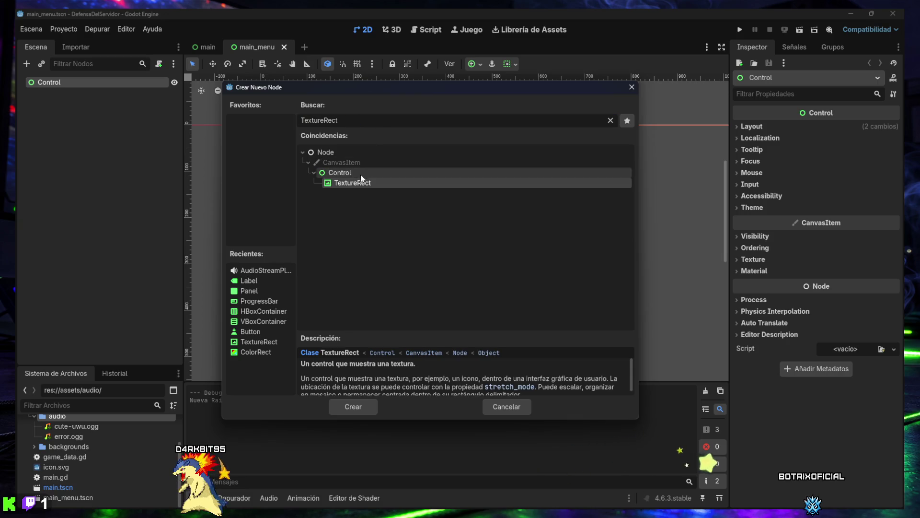
pyautogui.doubleClick(359, 182)
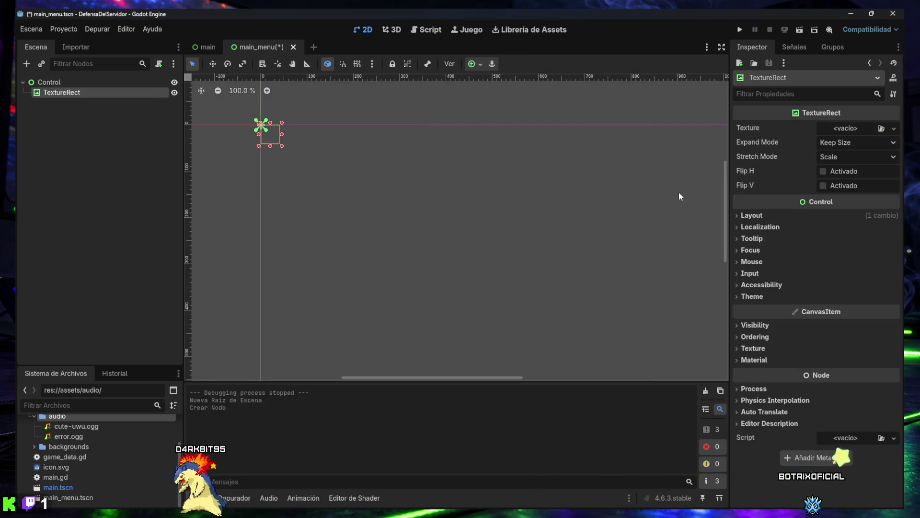
pyautogui.doubleClick(61, 93)
pyautogui.write('BackgroundImage')
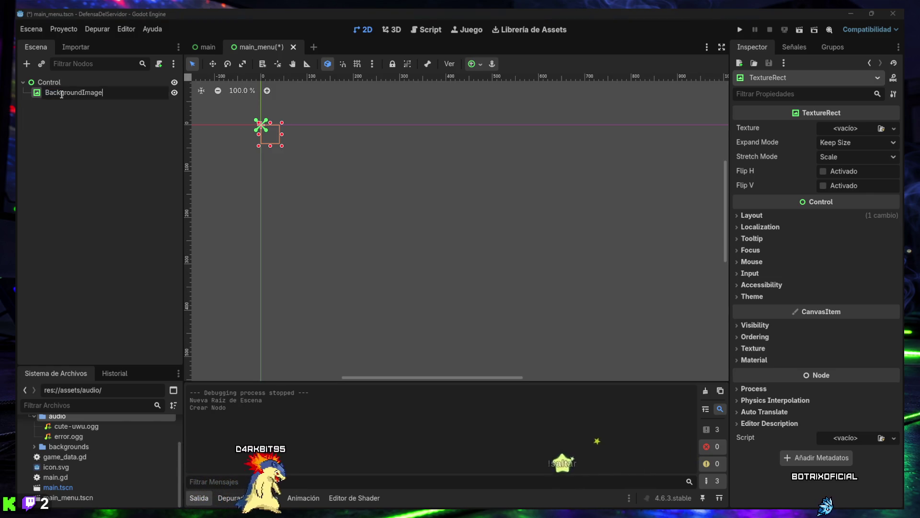
pyautogui.press('Return')
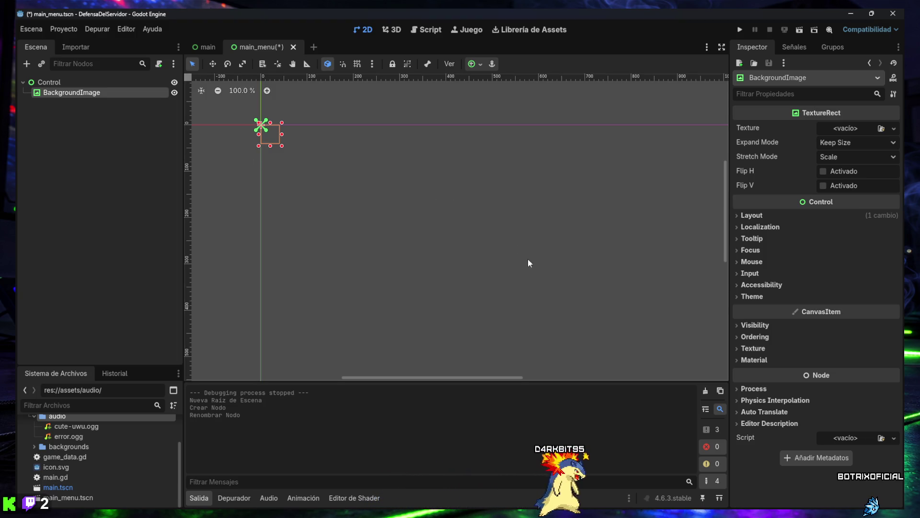
# Apply the Full Rect anchor preset and load the dashboard background image as its texture
pyautogui.scroll(-2, 480, 235)
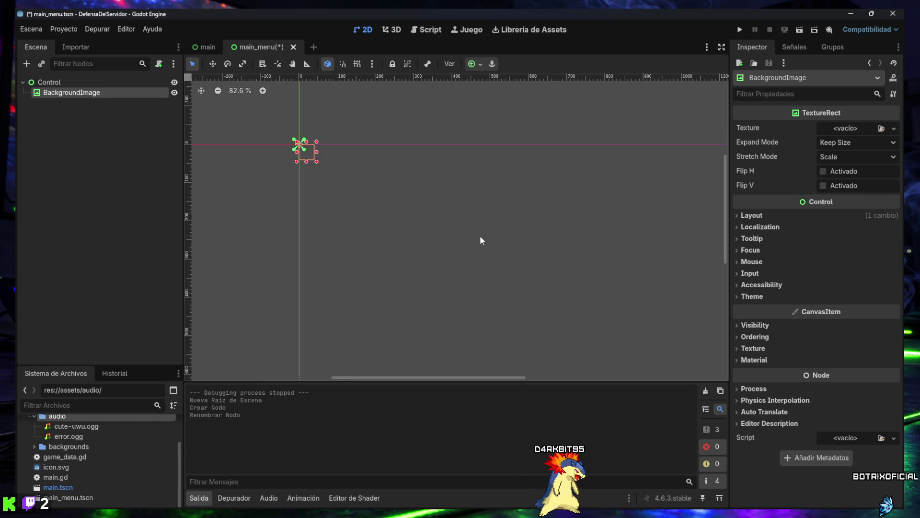
pyautogui.moveTo(528, 249); pyautogui.dragTo(485, 202)
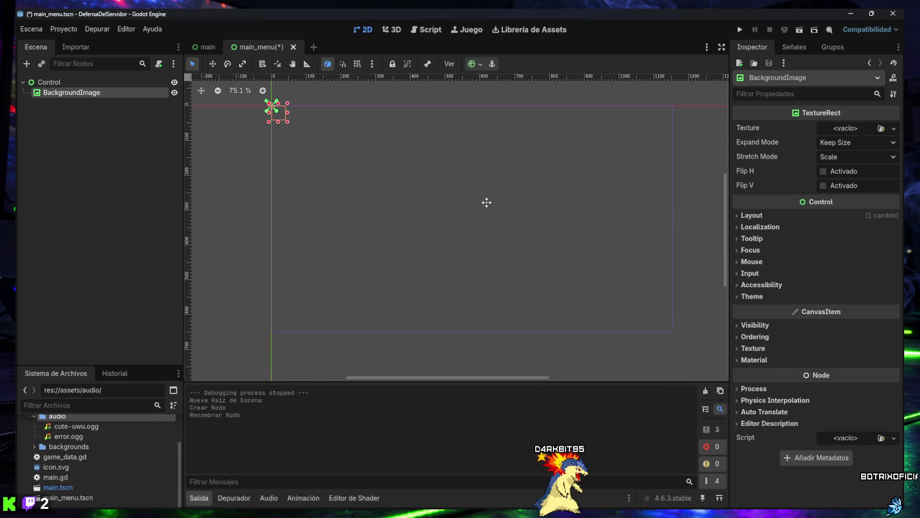
pyautogui.click(472, 64)
pyautogui.click(546, 149)
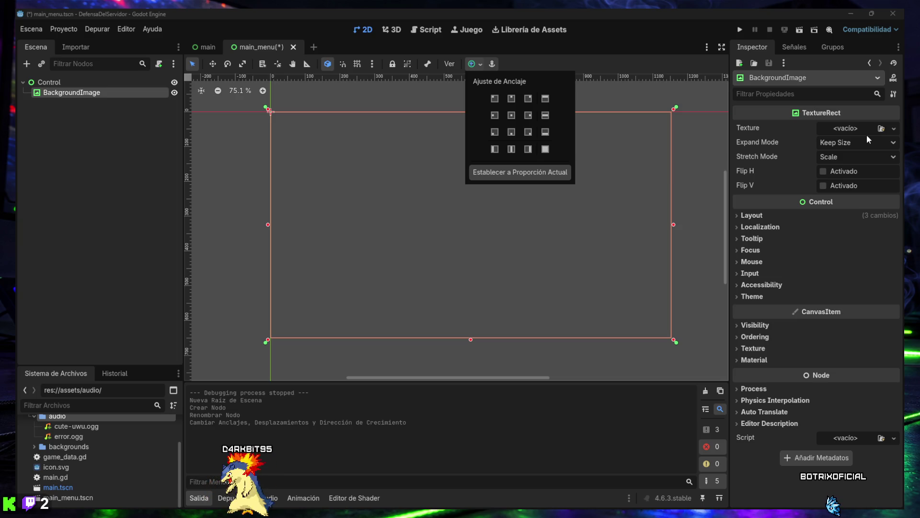
pyautogui.click(882, 131)
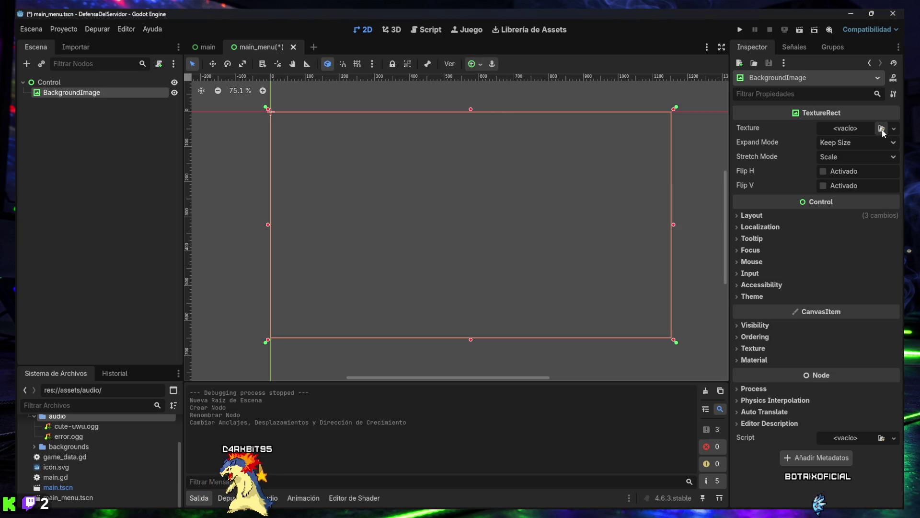
pyautogui.click(881, 128)
pyautogui.doubleClick(313, 152)
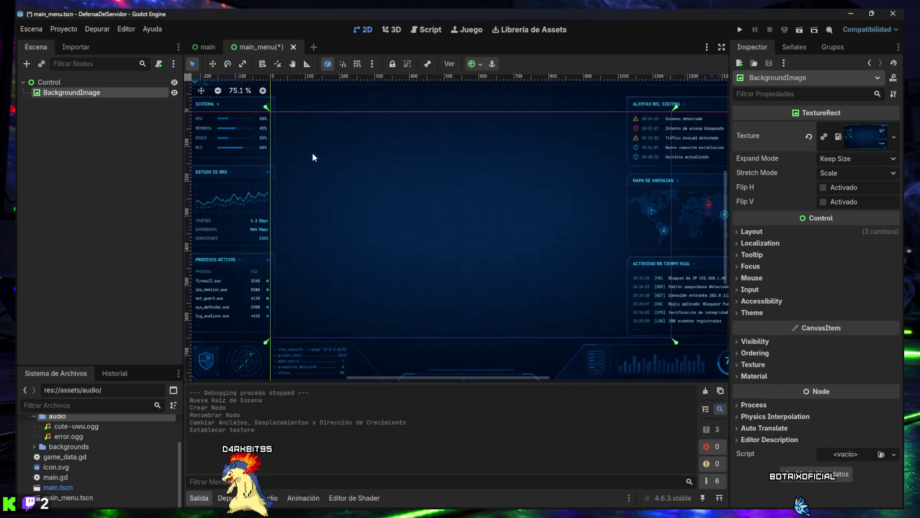